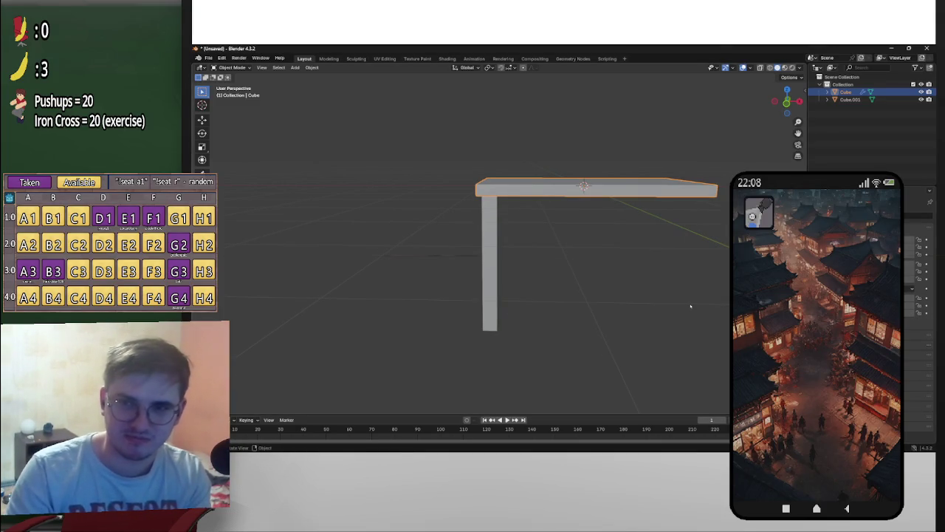
# Step: View the model from the front, orbit to look down, and select the tabletop
pyautogui.click(490, 280)
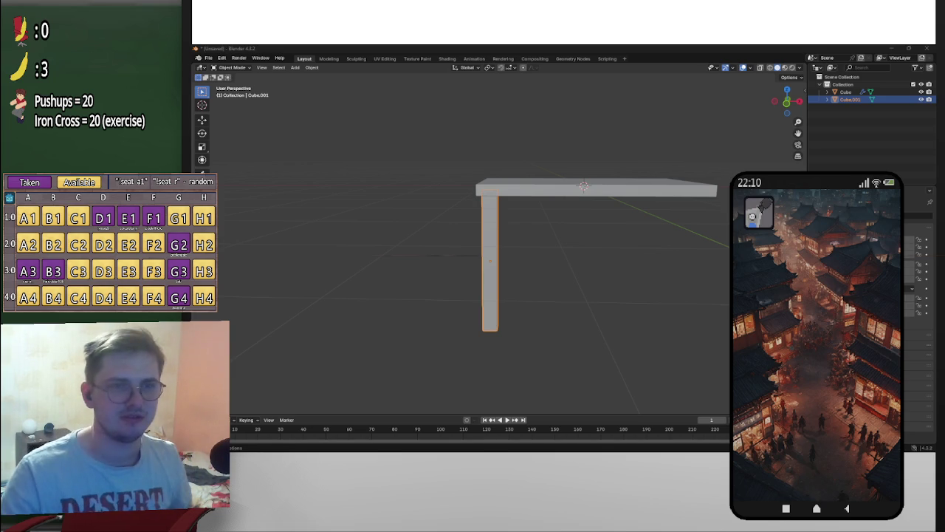
pyautogui.click(787, 105)
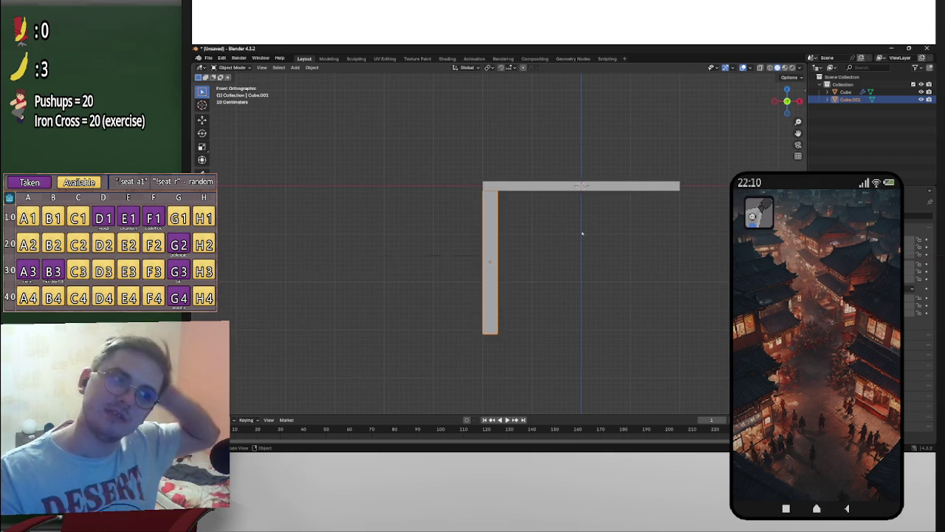
pyautogui.scroll(4, 536, 281)
pyautogui.scroll(-3, 572, 291)
pyautogui.scroll(3, 632, 258)
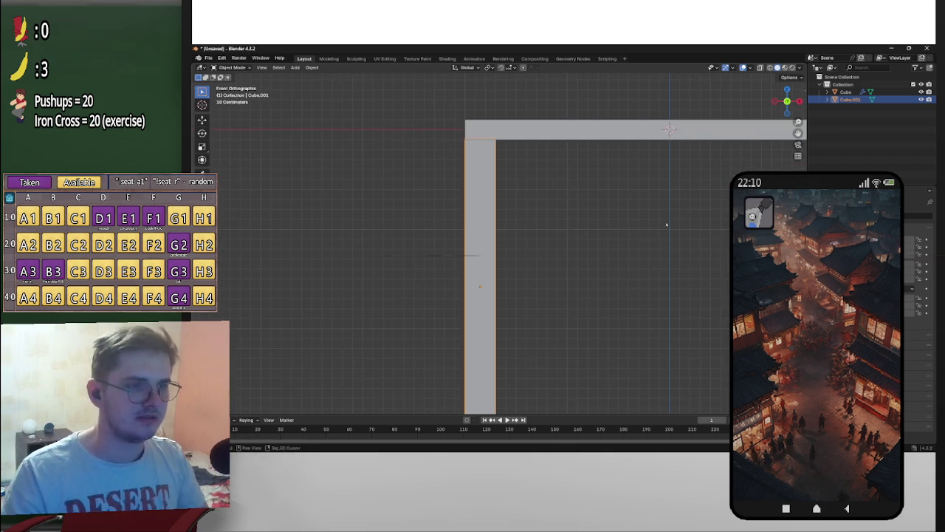
pyautogui.scroll(-3, 666, 224)
pyautogui.scroll(-2, 624, 282)
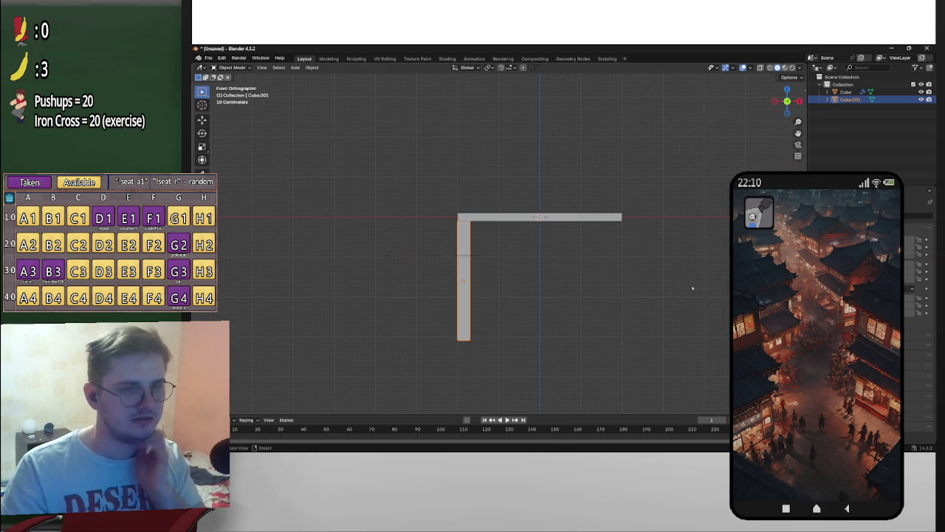
pyautogui.scroll(-1, 580, 260)
pyautogui.scroll(2, 579, 259)
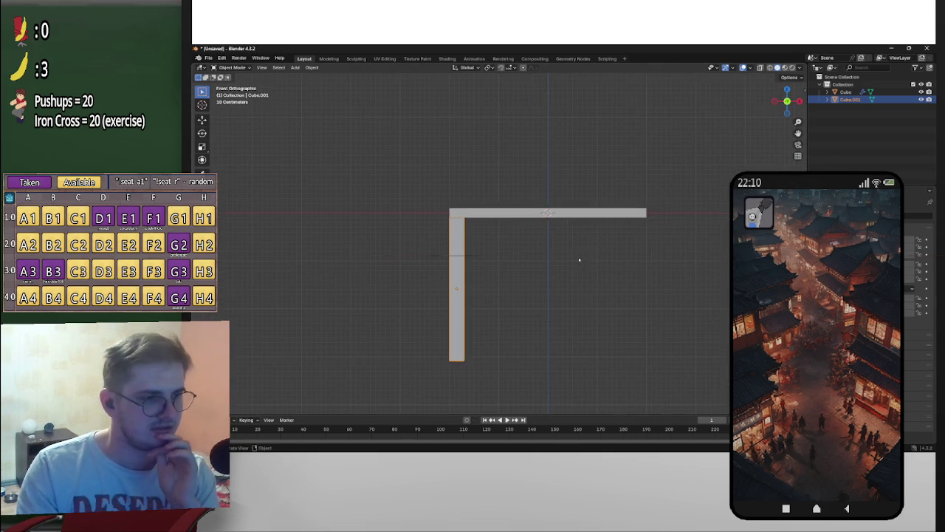
pyautogui.moveTo(599, 275); pyautogui.dragTo(600, 300, button='middle')
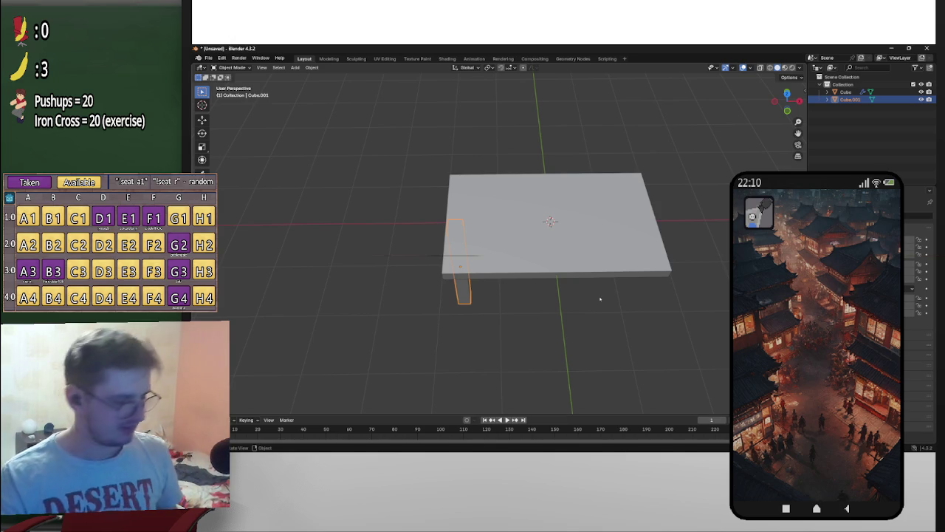
pyautogui.click(608, 246)
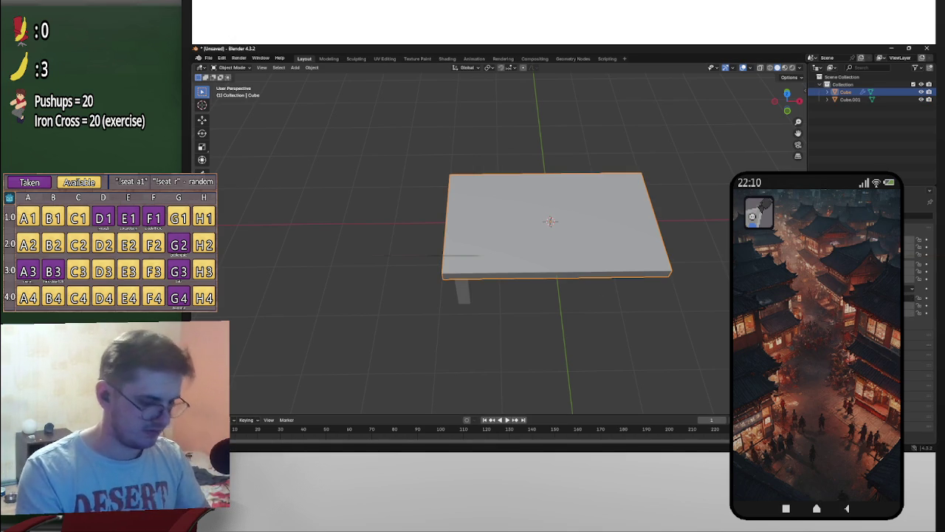
# Step: Scale the tabletop to 0.5 along X and 0.5 along Y
pyautogui.press('s')
pyautogui.press('x')
pyautogui.press('0')
pyautogui.press('.')
pyautogui.press('5')
pyautogui.press('Return')
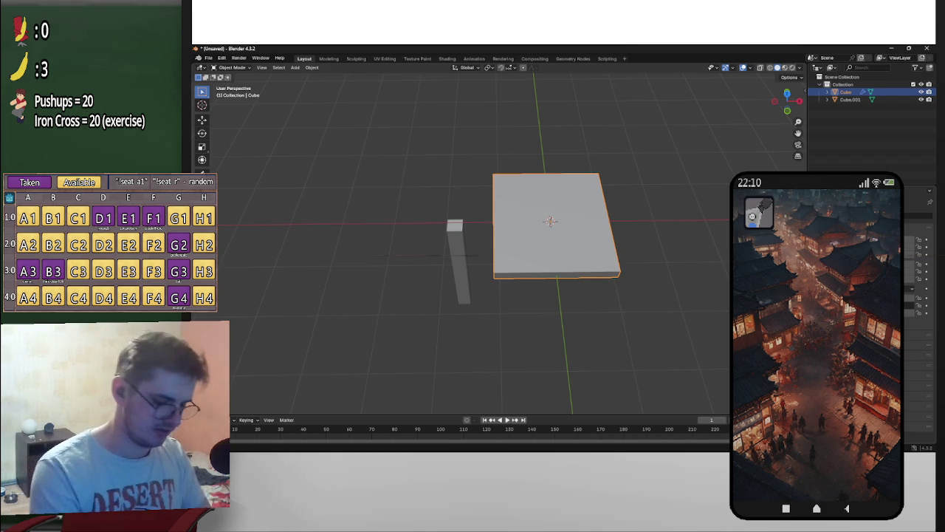
pyautogui.press('s')
pyautogui.press('y')
pyautogui.press('0')
pyautogui.press('.')
pyautogui.press('5')
pyautogui.press('Return')
# Step: Flatten the tabletop to 0.3 of its height along Z
pyautogui.scroll(5, 570, 232)
pyautogui.moveTo(570, 232)
pyautogui.mouseDown(button='middle')
pyautogui.moveTo(589, 283)
pyautogui.moveTo(628, 254)
pyautogui.moveTo(621, 238)
pyautogui.mouseUp(button='middle')
pyautogui.scroll(-3, 589, 284)
pyautogui.scroll(3, 589, 284)
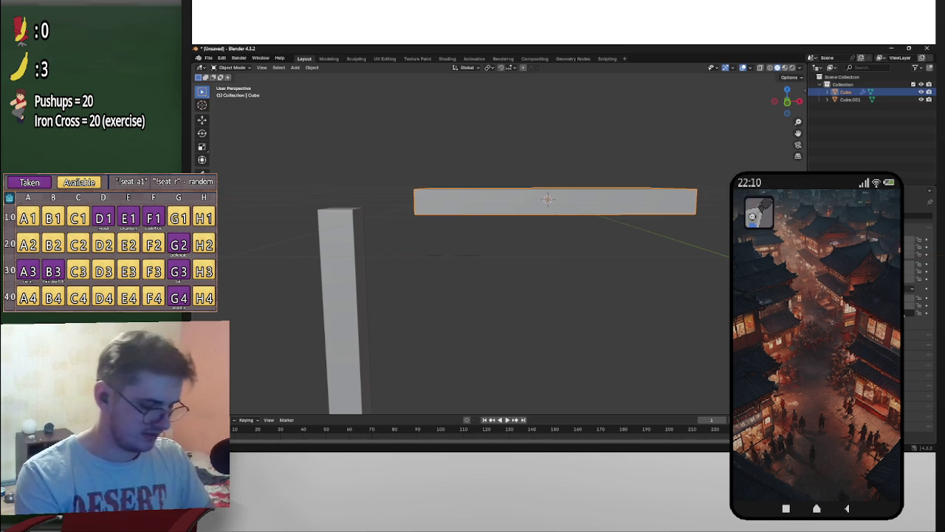
pyautogui.write('sz0.3')
pyautogui.press('Return')
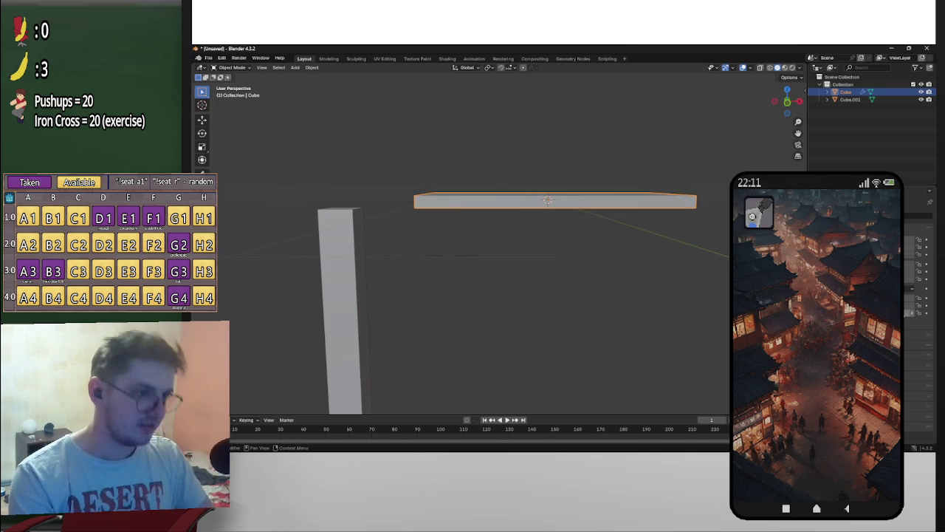
# Step: Try a 3.5× Z stretch on the slab, undo it, and select the leg post
pyautogui.moveTo(532, 177)
pyautogui.mouseDown(button='middle')
pyautogui.moveTo(519, 172)
pyautogui.moveTo(638, 217)
pyautogui.mouseUp(button='middle')
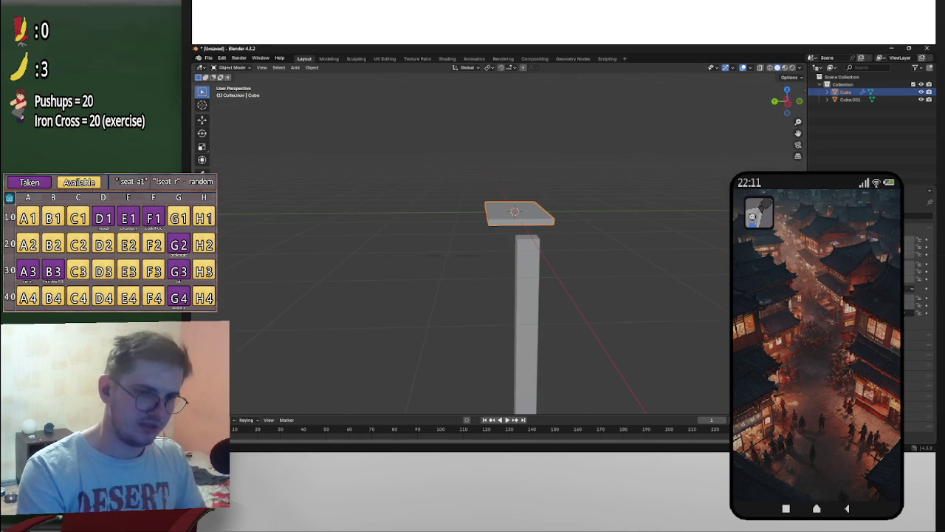
pyautogui.moveTo(291, 240)
pyautogui.mouseDown(button='middle')
pyautogui.moveTo(504, 329)
pyautogui.moveTo(644, 296)
pyautogui.moveTo(665, 312)
pyautogui.moveTo(635, 288)
pyautogui.mouseUp(button='middle')
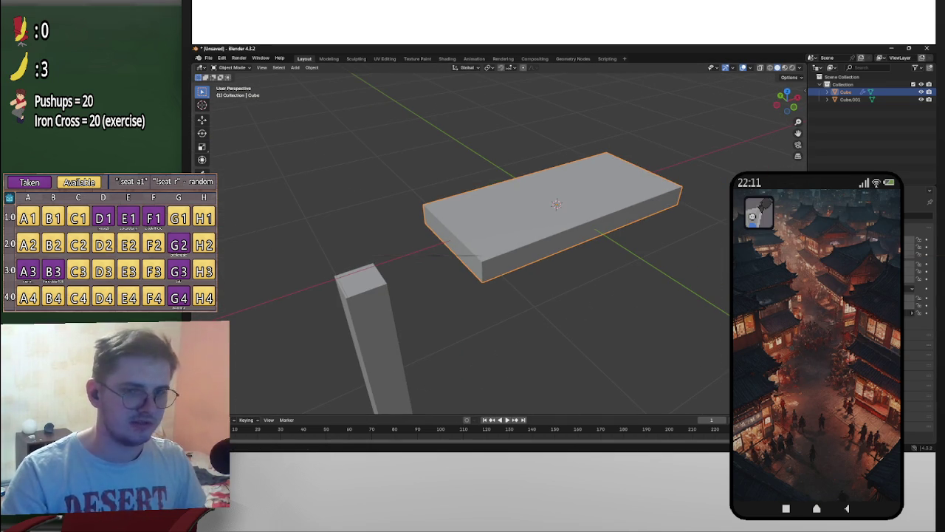
pyautogui.write('sz3.5')
pyautogui.press('Return')
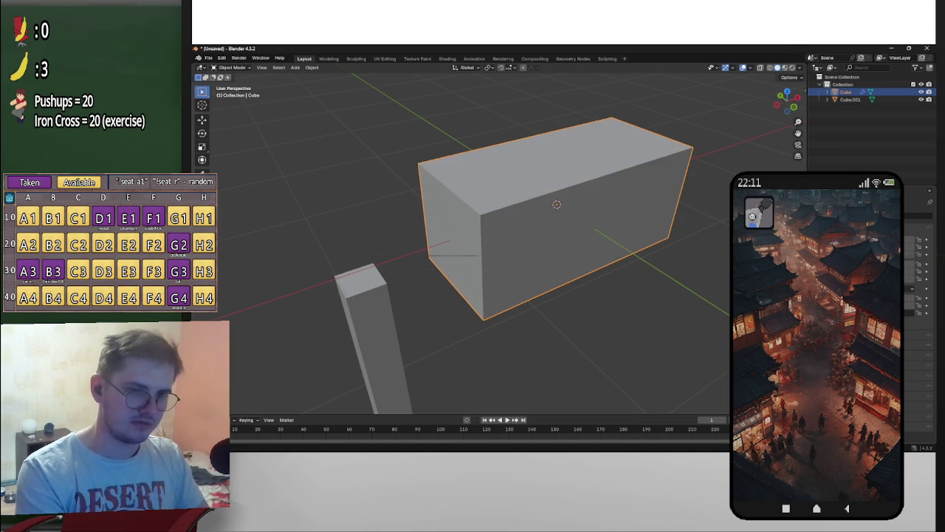
pyautogui.hotkey('ctrl', 'z')
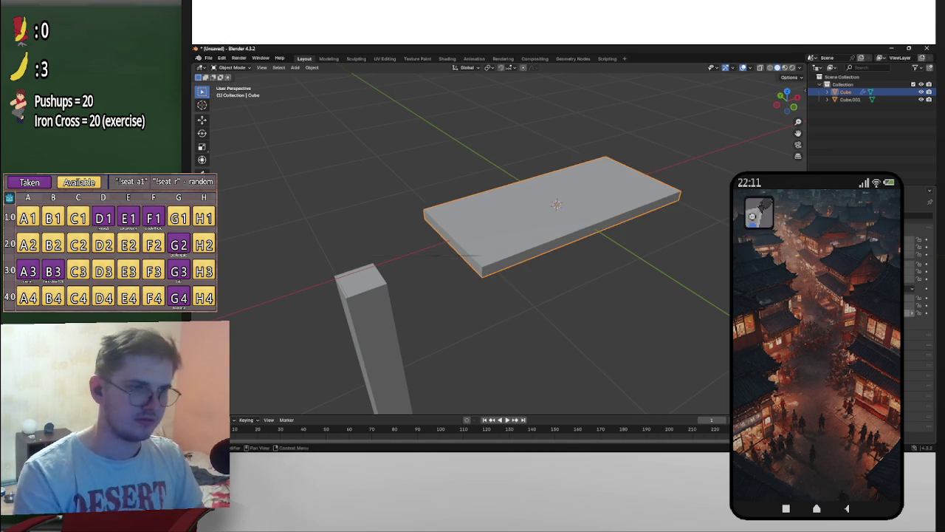
pyautogui.scroll(-3, 389, 196)
pyautogui.moveTo(388, 196)
pyautogui.mouseDown(button='middle')
pyautogui.moveTo(546, 295)
pyautogui.moveTo(449, 350)
pyautogui.moveTo(497, 323)
pyautogui.moveTo(498, 344)
pyautogui.mouseUp(button='middle')
pyautogui.click(546, 298)
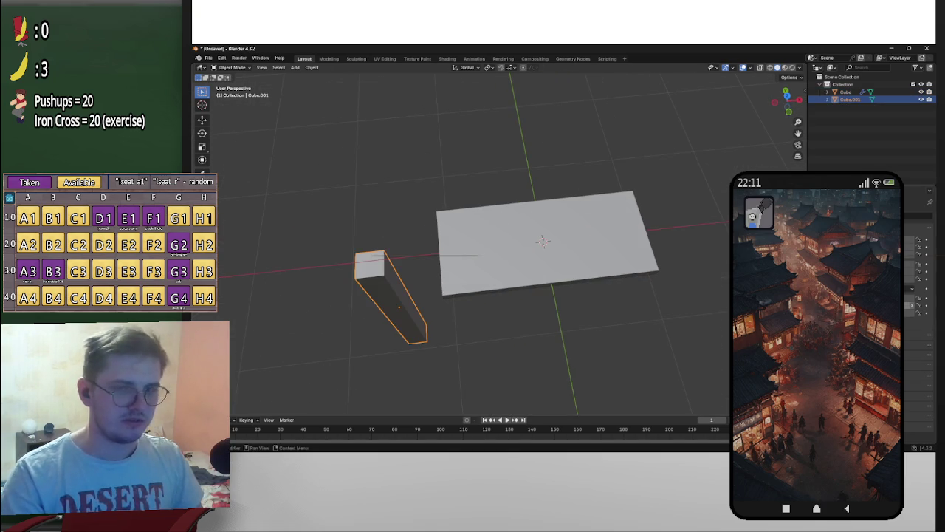
pyautogui.click(615, 233)
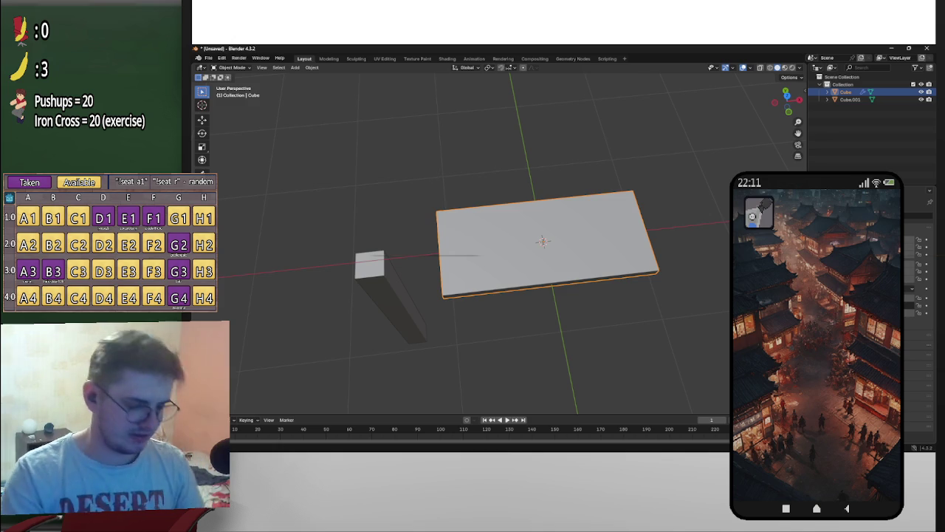
pyautogui.moveTo(542, 244)
pyautogui.mouseDown(button='middle')
pyautogui.moveTo(487, 280)
pyautogui.moveTo(424, 301)
pyautogui.mouseUp(button='middle')
pyautogui.click(433, 294)
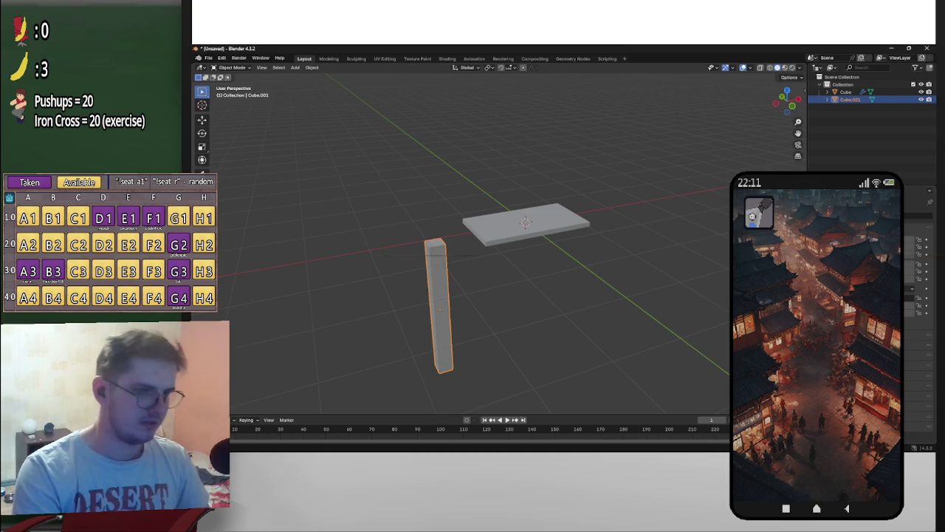
pyautogui.press('Return')
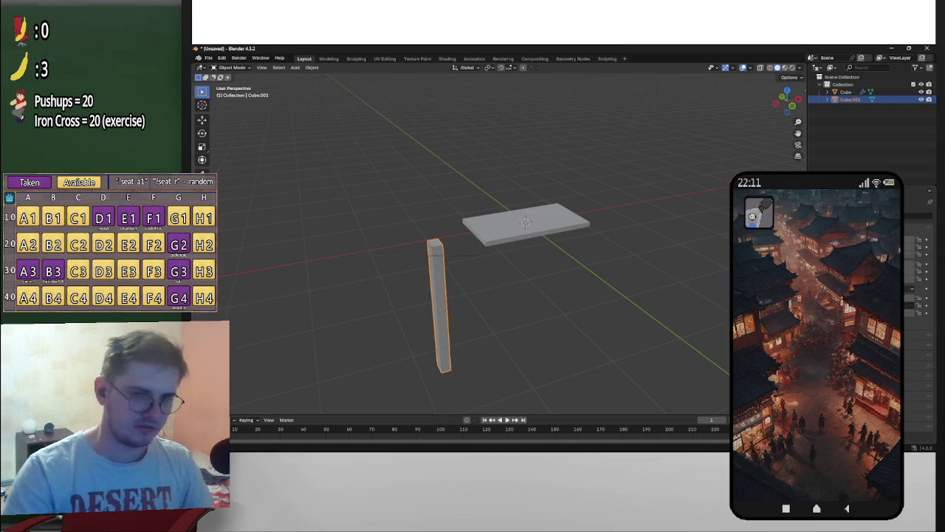
pyautogui.scroll(-3, 650, 325)
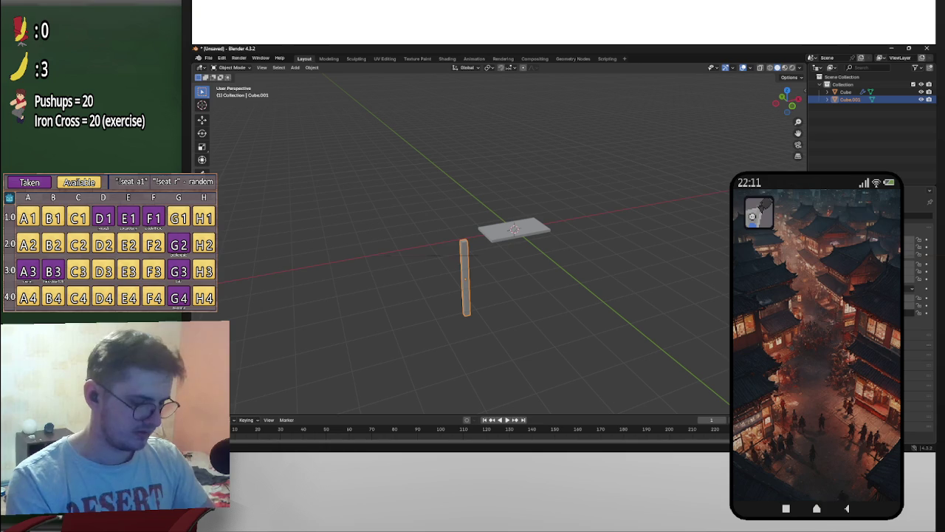
pyautogui.scroll(3, 802, 101)
pyautogui.scroll(4, 802, 101)
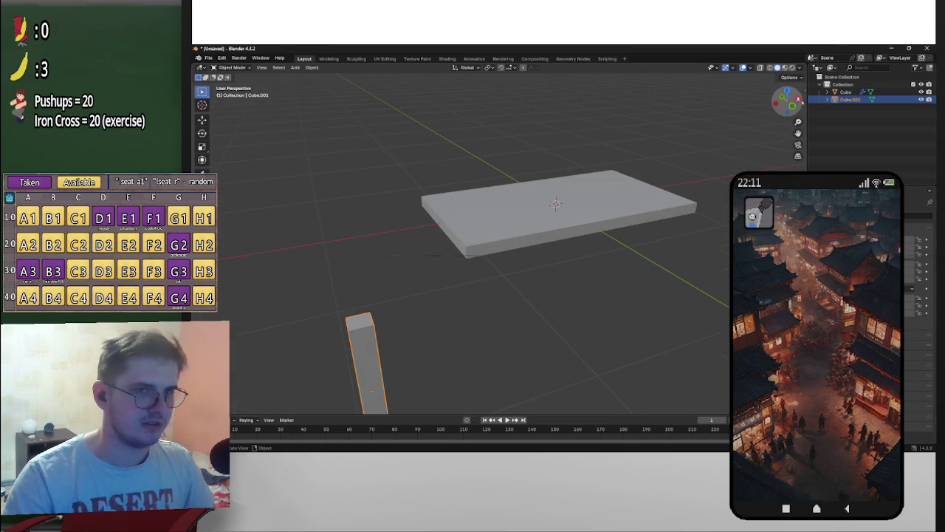
# Step: In front view, move the leg post up beneath the plank
pyautogui.press('KP_1')
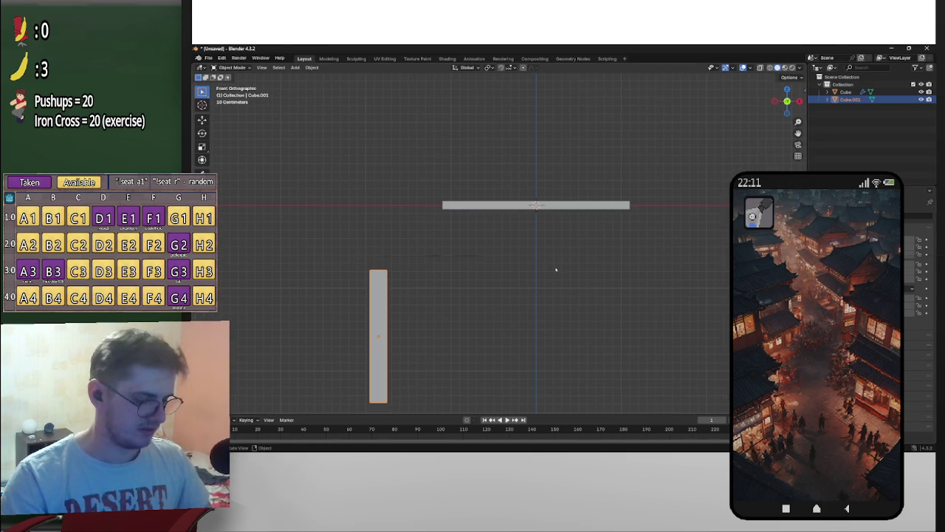
pyautogui.press('g')
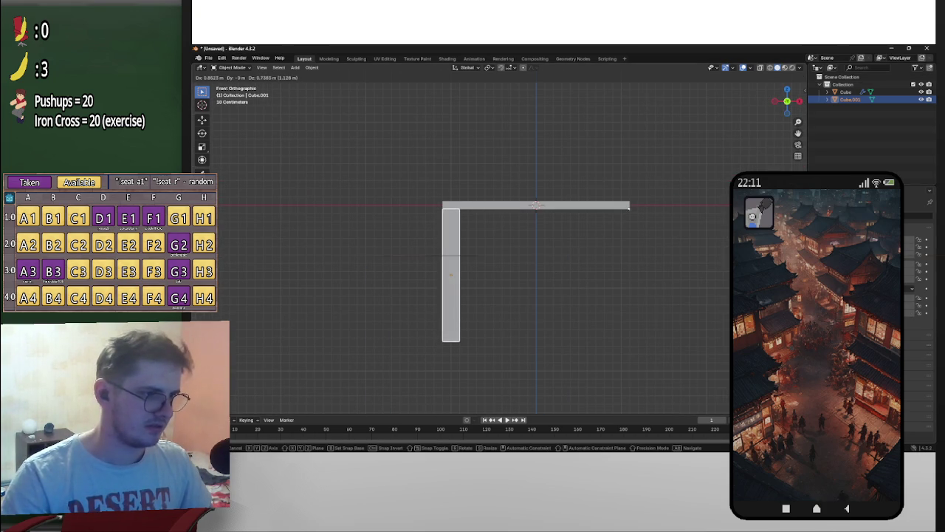
pyautogui.click(629, 207)
pyautogui.scroll(3, 626, 213)
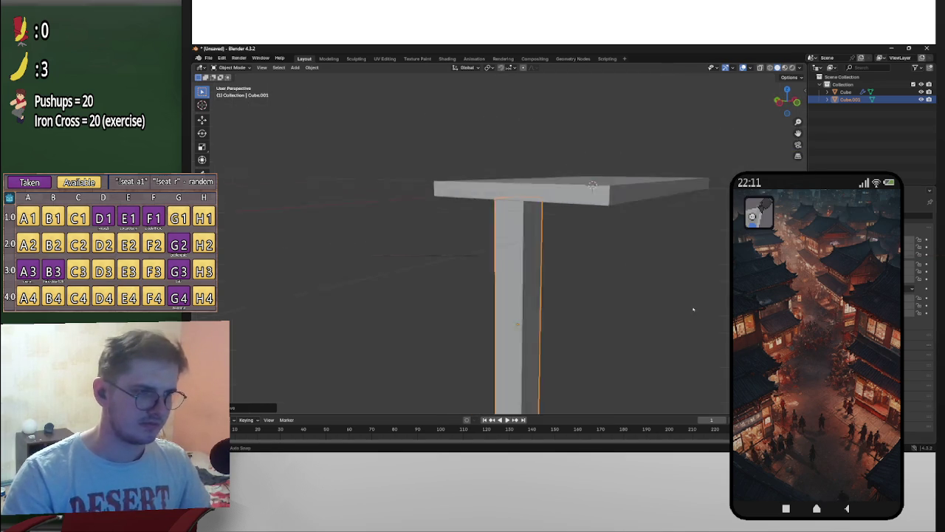
# Step: From a straight side view, slide the leg toward the plank's end
pyautogui.moveTo(616, 286); pyautogui.dragTo(686, 175, button='middle')
pyautogui.press('ctrl+KP_3')
pyautogui.scroll(2, 687, 174)
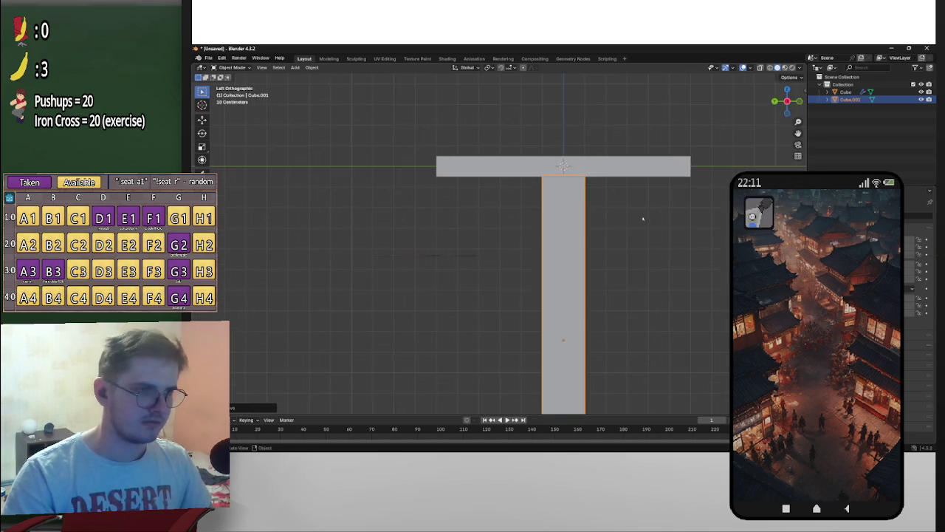
pyautogui.scroll(2, 642, 217)
pyautogui.scroll(-1, 589, 219)
pyautogui.press('g')
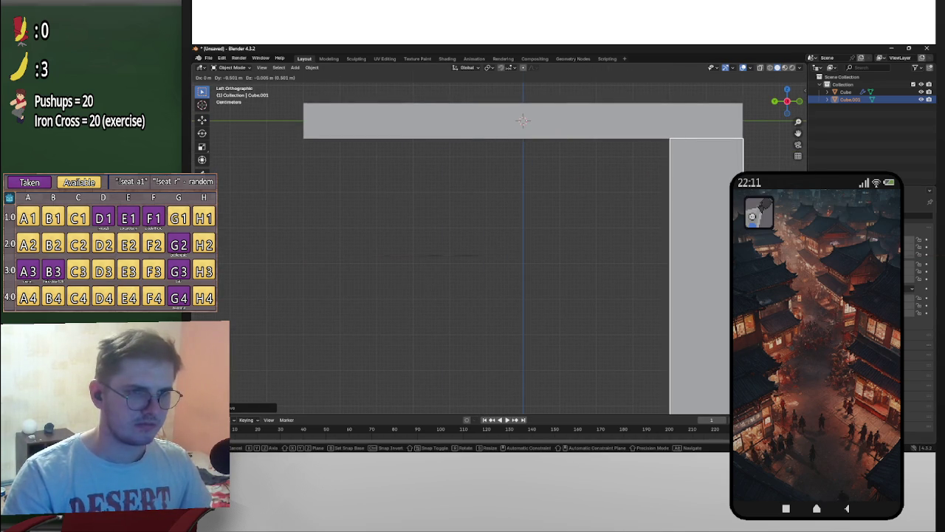
pyautogui.click(743, 259)
# Step: Nudge the leg along Y until it sits flush under the tabletop corner
pyautogui.scroll(2, 651, 259)
pyautogui.scroll(2, 621, 266)
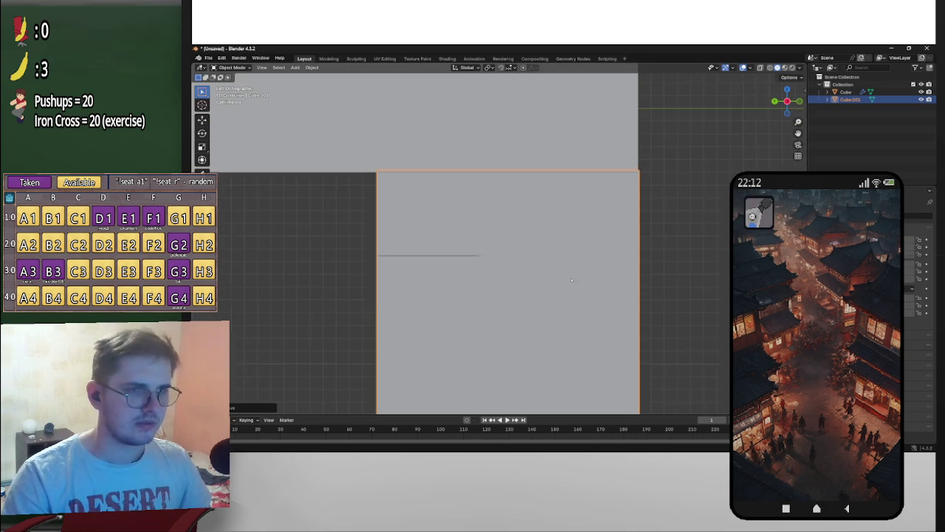
pyautogui.press('g')
pyautogui.press('y')
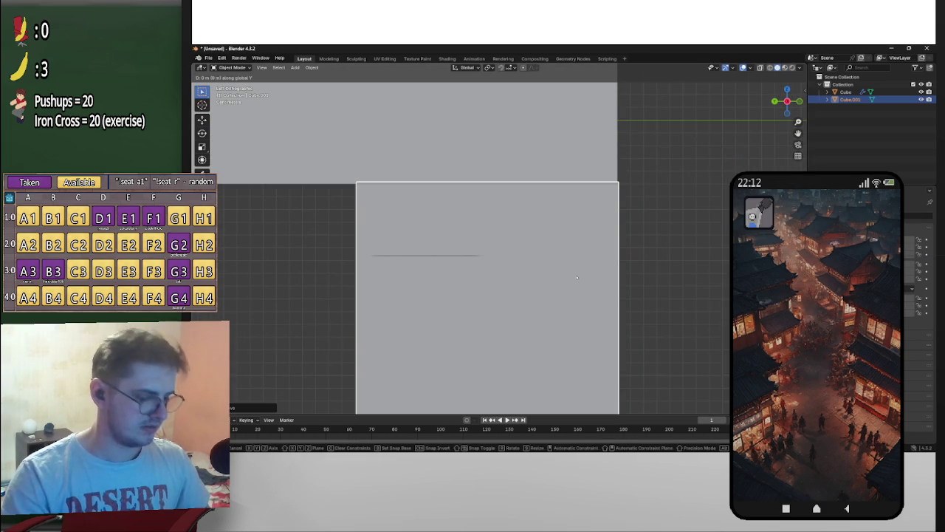
pyautogui.click(576, 285)
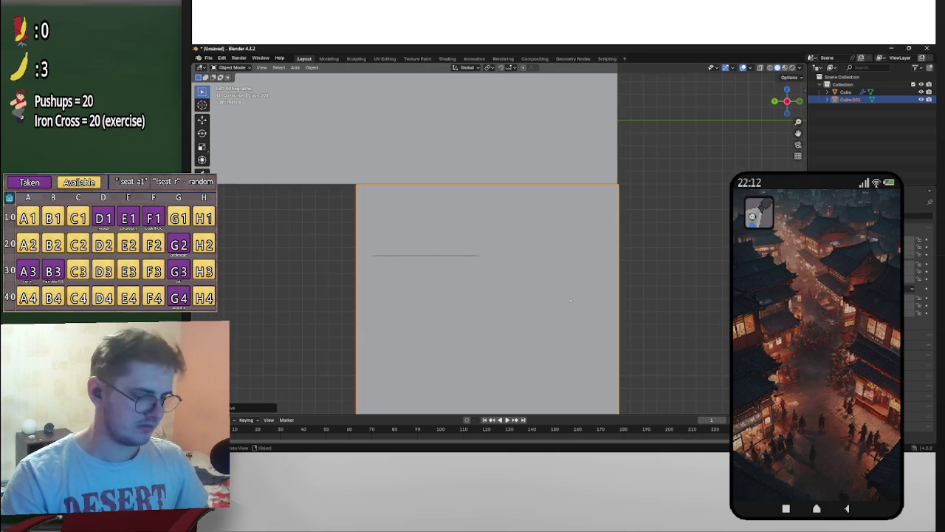
pyautogui.press('g')
pyautogui.press('y')
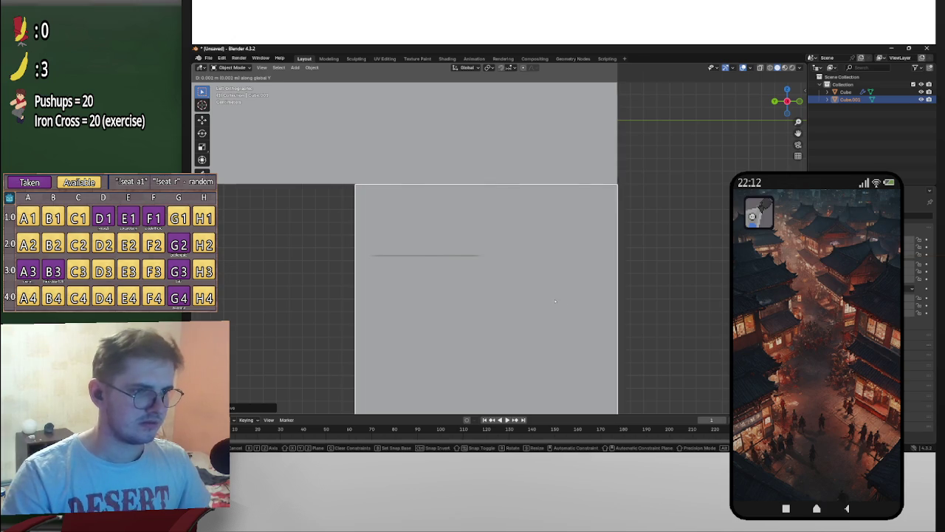
pyautogui.click(560, 300)
pyautogui.scroll(-2, 655, 284)
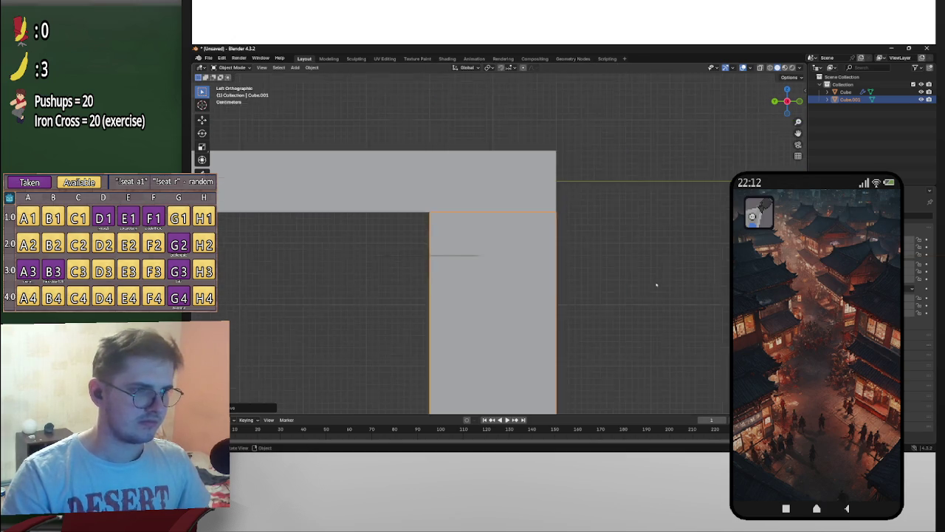
pyautogui.scroll(-2, 654, 281)
pyautogui.moveTo(654, 280)
pyautogui.mouseDown(button='middle')
pyautogui.moveTo(547, 291)
pyautogui.moveTo(566, 268)
pyautogui.moveTo(566, 320)
pyautogui.moveTo(674, 304)
pyautogui.moveTo(657, 344)
pyautogui.moveTo(658, 281)
pyautogui.mouseUp(button='middle')
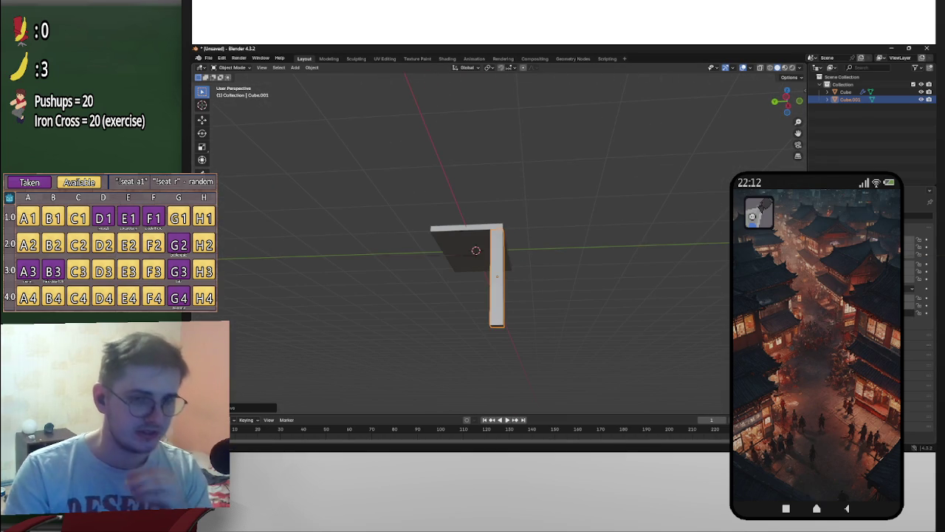
# Step: Try scaling the leg block 7 times along Y, then undo it
pyautogui.moveTo(702, 274); pyautogui.dragTo(696, 310, button='middle')
pyautogui.click(785, 112)
pyautogui.scroll(6, 609, 271)
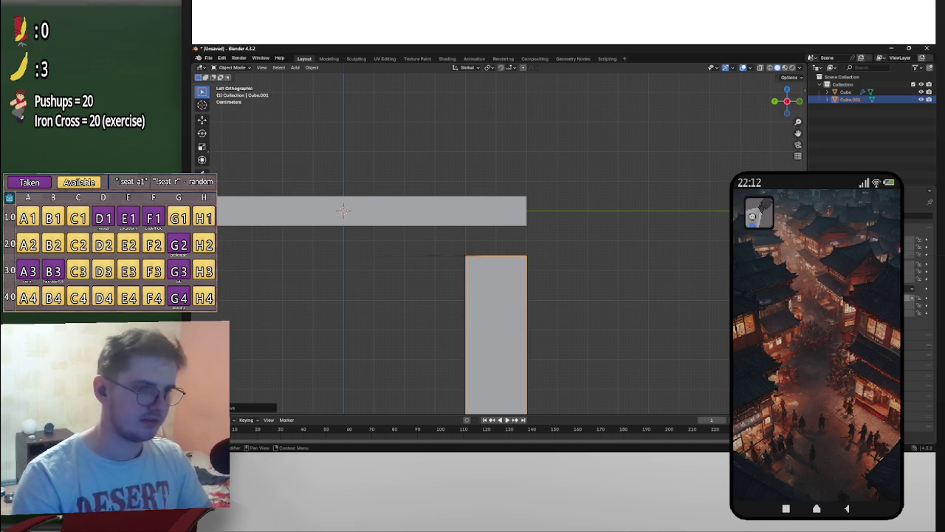
pyautogui.write('sy7')
pyautogui.press('Return')
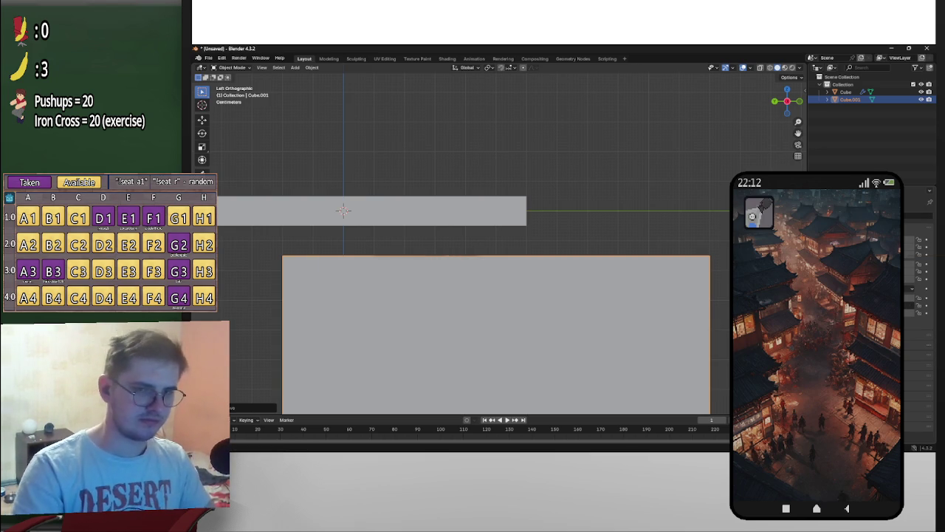
pyautogui.hotkey('ctrl', 'z')
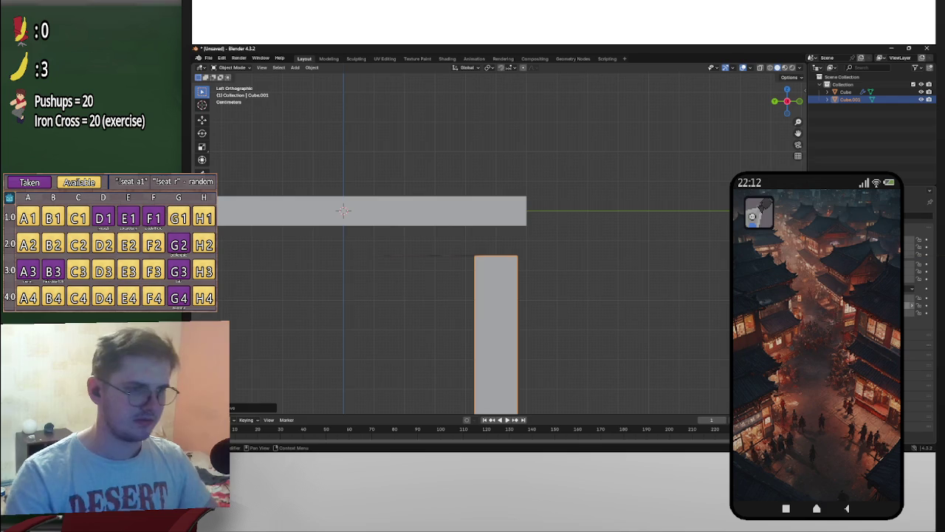
# Step: Move the leg block up so it sits directly under the desk top's end
pyautogui.scroll(-2, 643, 247)
pyautogui.scroll(5, 777, 112)
pyautogui.scroll(1, 777, 113)
pyautogui.scroll(1, 776, 112)
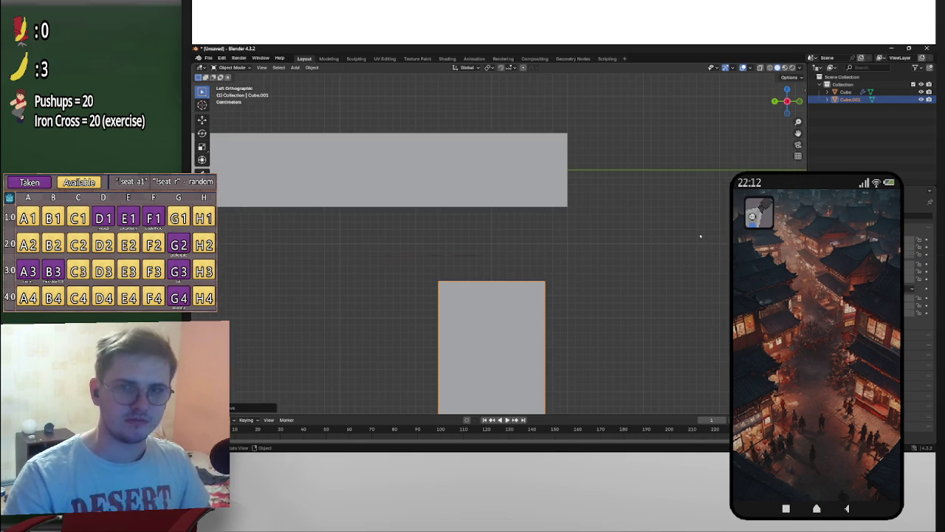
pyautogui.press('g')
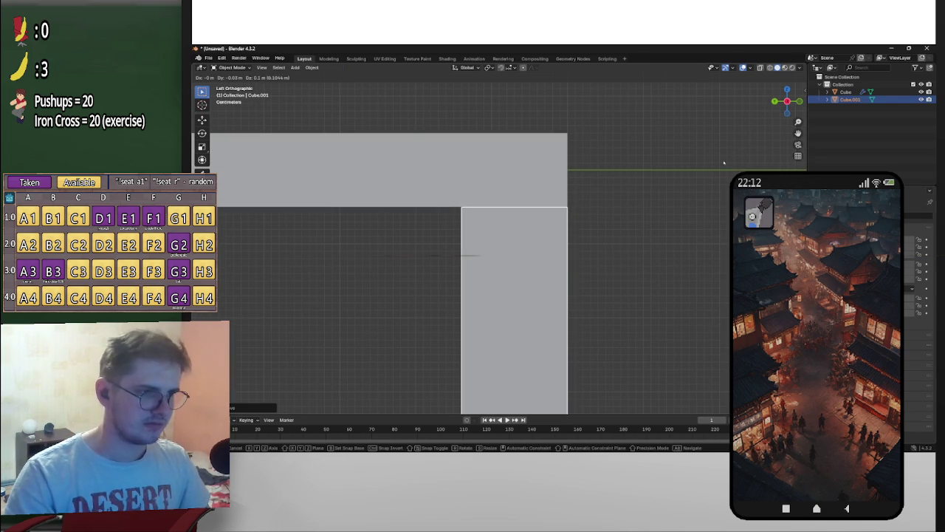
pyautogui.click(684, 202)
pyautogui.scroll(-5, 684, 201)
pyautogui.moveTo(684, 202); pyautogui.dragTo(709, 184, button='middle')
pyautogui.scroll(-4, 709, 184)
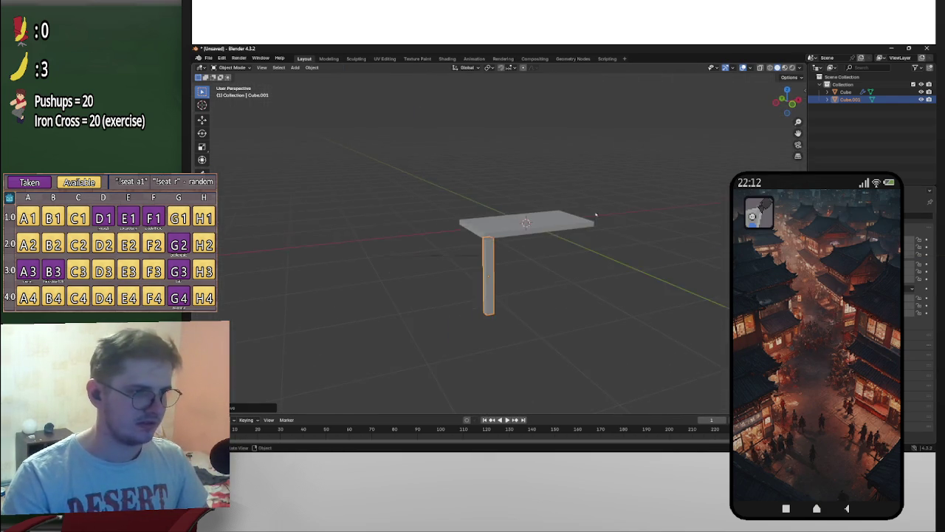
pyautogui.moveTo(787, 100); pyautogui.dragTo(786, 101)
pyautogui.click(787, 101)
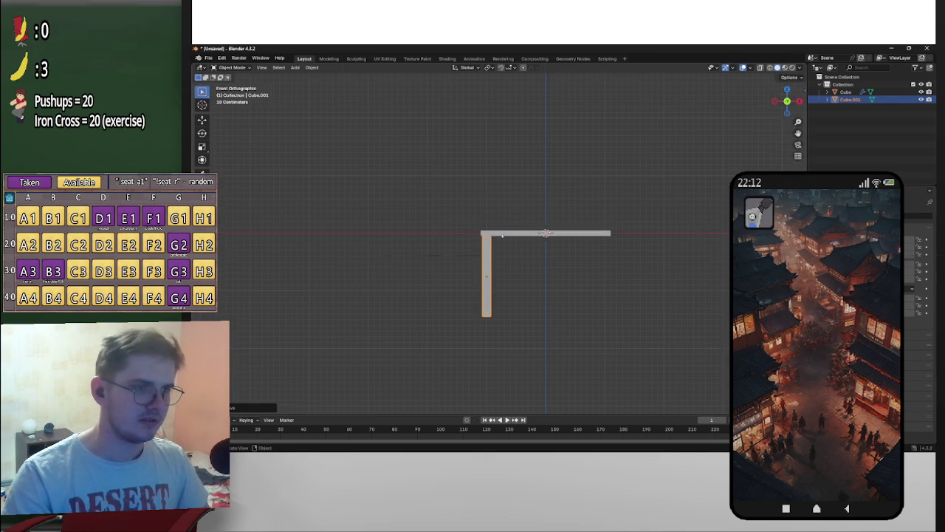
# Step: Try adjusting the leg's height along Z, then undo that move
pyautogui.scroll(10, 485, 259)
pyautogui.keyDown('shift'); pyautogui.moveTo(486, 260); pyautogui.dragTo(578, 233, button='middle'); pyautogui.keyUp('shift')
pyautogui.scroll(4, 578, 233)
pyautogui.press('g')
pyautogui.press('z')
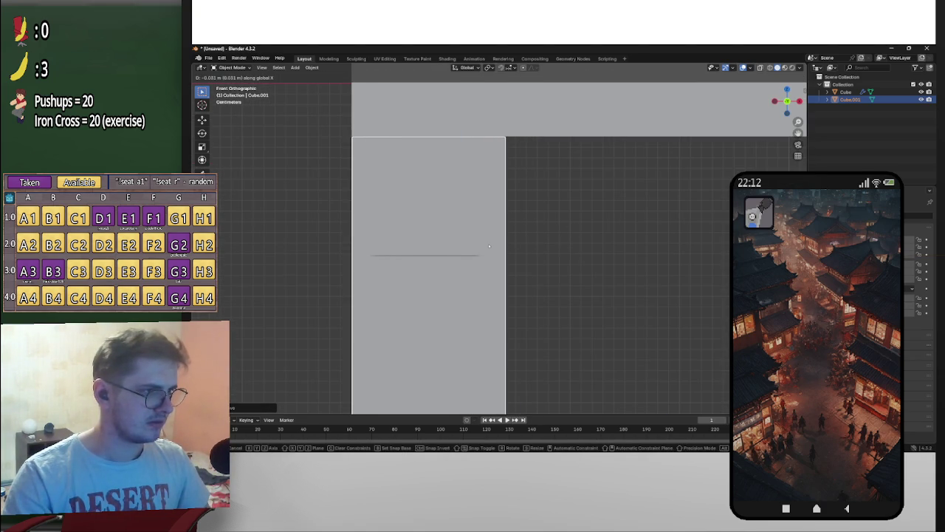
pyautogui.click(488, 246)
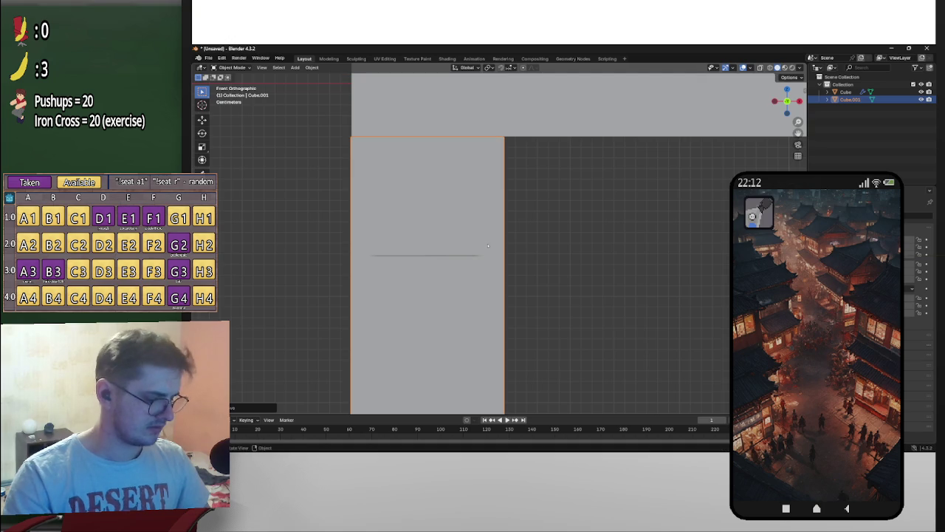
pyautogui.hotkey('ctrl', 'z')
# Step: Slide the leg along X flush with the top's left end, then reselect it
pyautogui.press('g')
pyautogui.press('x')
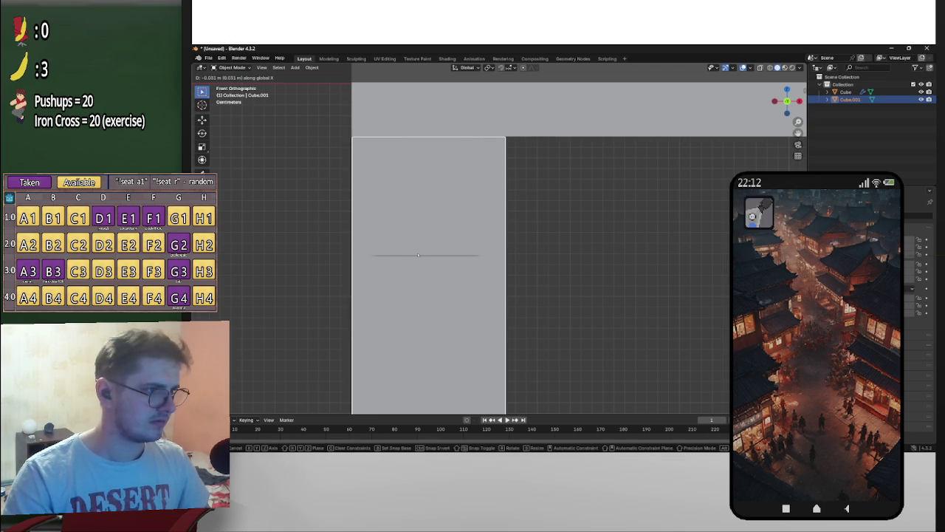
pyautogui.click(580, 217)
pyautogui.click(580, 217)
pyautogui.scroll(3, 517, 215)
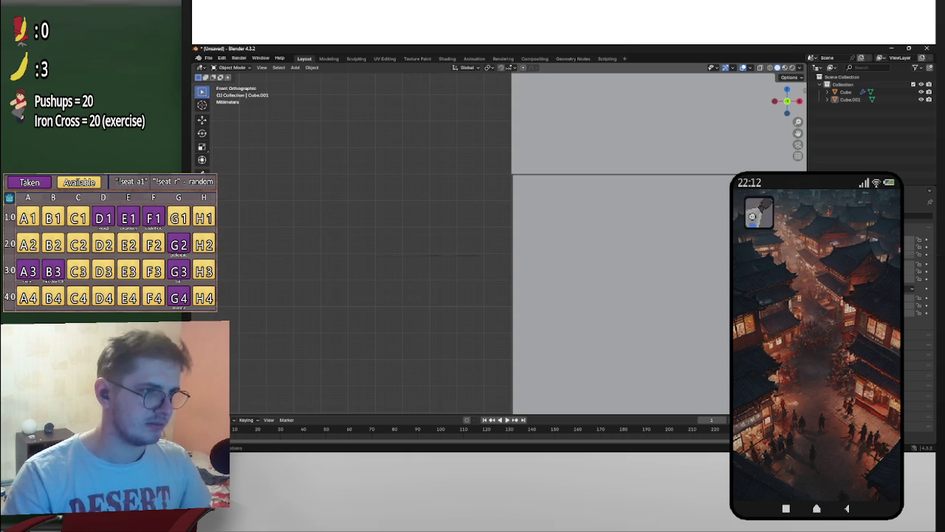
pyautogui.click(556, 257)
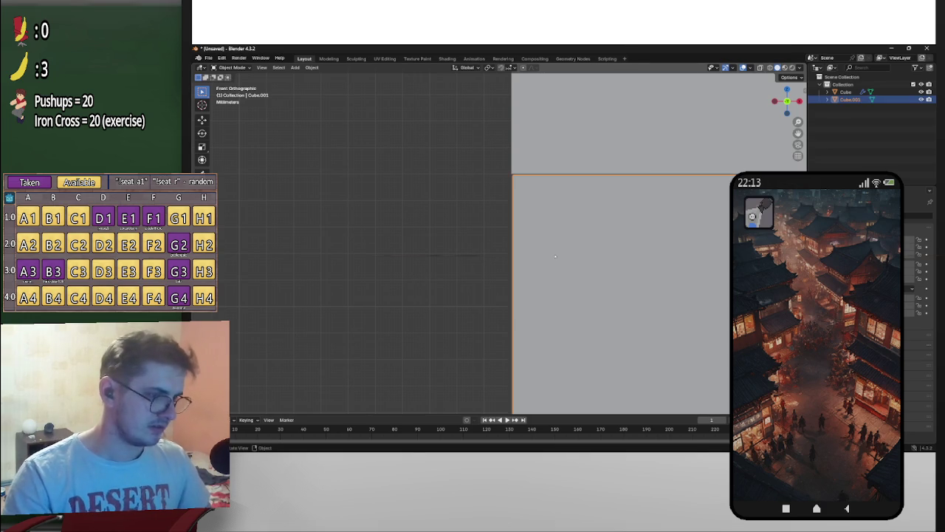
pyautogui.click(500, 244)
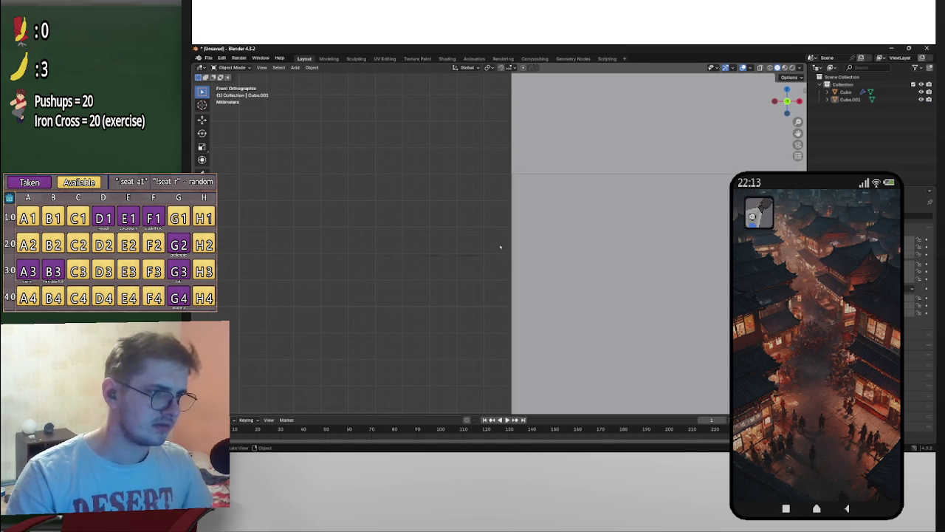
pyautogui.scroll(-3, 502, 244)
pyautogui.scroll(-2, 557, 253)
pyautogui.scroll(-2, 524, 247)
pyautogui.keyDown('shift'); pyautogui.moveTo(524, 247); pyautogui.dragTo(513, 246, button='middle'); pyautogui.keyUp('shift')
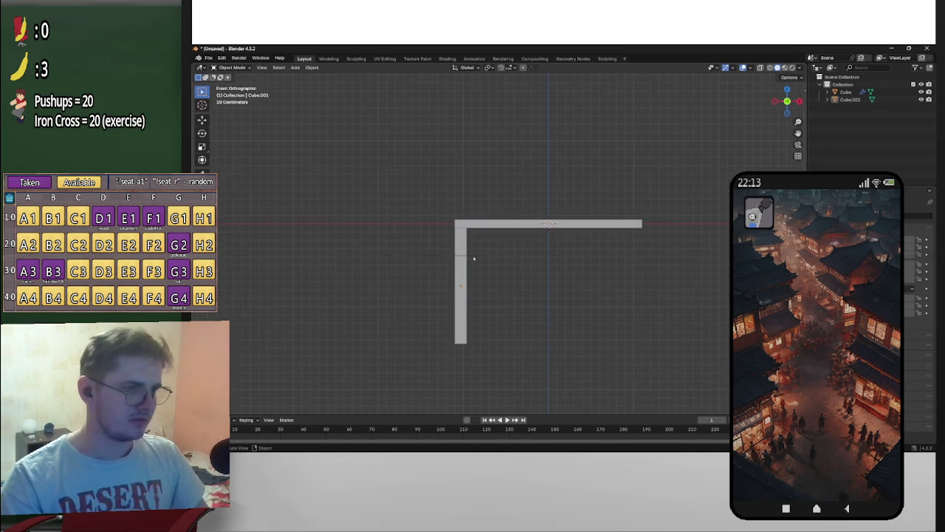
pyautogui.click(461, 262)
# Step: Paste a copy of the leg and move it along X to the top's right end
pyautogui.hotkey('ctrl', 'v')
pyautogui.press('g')
pyautogui.press('x')
pyautogui.click(683, 277)
# Step: Inspect the leg-top joint from the side and front views
pyautogui.scroll(4, 480, 255)
pyautogui.scroll(2, 485, 254)
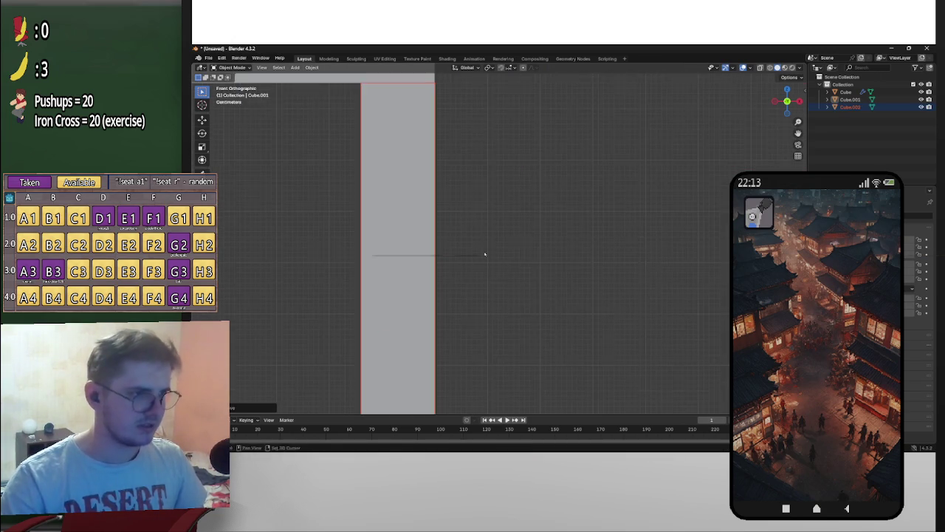
pyautogui.keyDown('shift'); pyautogui.moveTo(485, 254); pyautogui.dragTo(587, 222, button='middle'); pyautogui.keyUp('shift')
pyautogui.scroll(2, 502, 204)
pyautogui.keyDown('shift'); pyautogui.moveTo(502, 205); pyautogui.dragTo(567, 294, button='middle'); pyautogui.keyUp('shift')
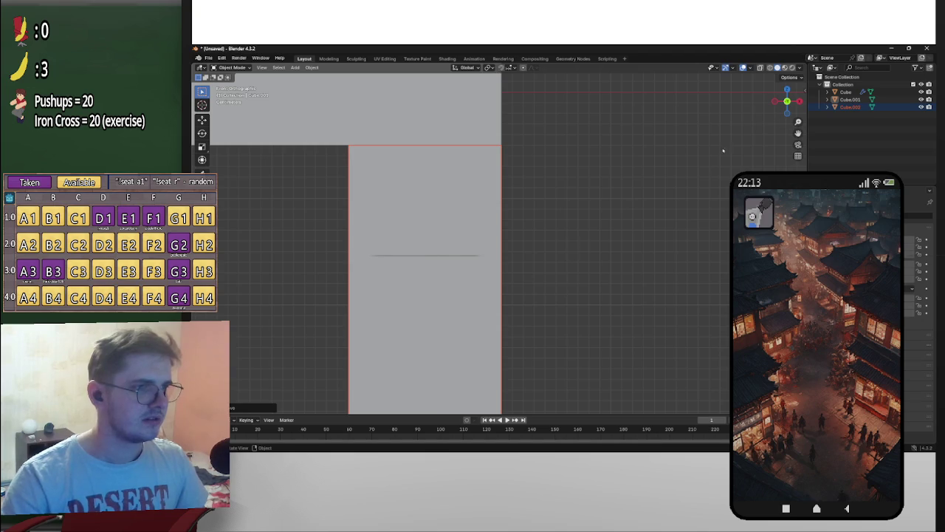
pyautogui.click(800, 102)
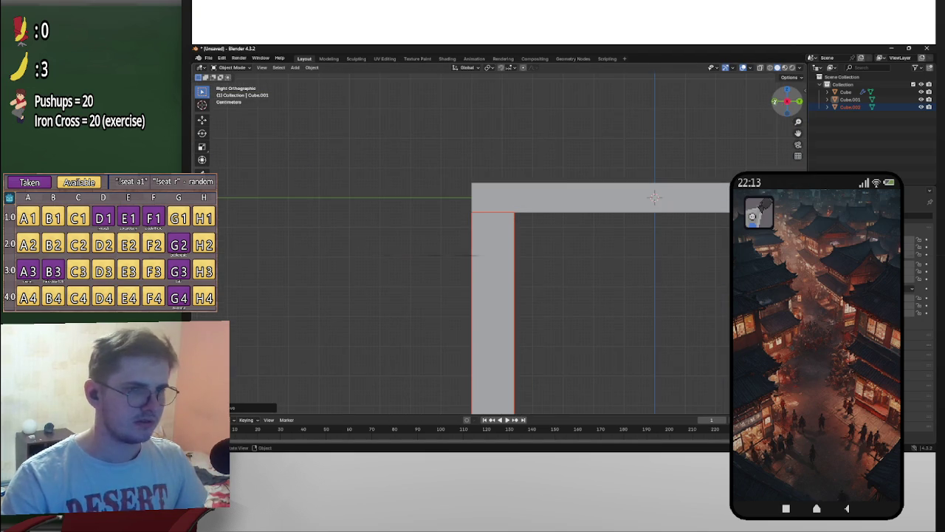
pyautogui.click(775, 101)
pyautogui.scroll(-2, 416, 285)
# Step: Add the left leg to the selection and view the desk from the side
pyautogui.keyDown('shift'); pyautogui.click(322, 278); pyautogui.keyUp('shift')
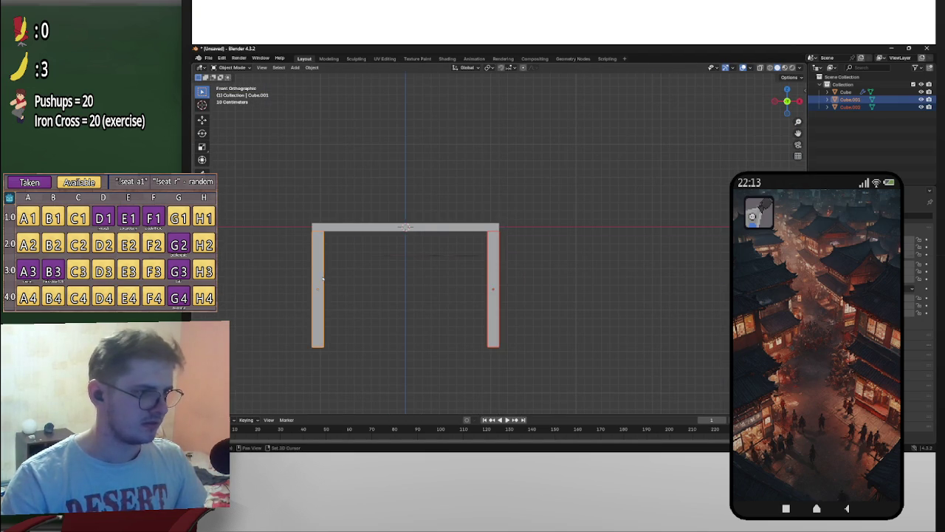
pyautogui.click(799, 101)
pyautogui.scroll(3, 650, 257)
pyautogui.moveTo(667, 261)
pyautogui.keyDown('shift'); pyautogui.mouseDown(button='middle')
pyautogui.moveTo(574, 213)
pyautogui.moveTo(544, 214)
pyautogui.mouseUp(button='middle'); pyautogui.keyUp('shift')
pyautogui.scroll(-1, 575, 214)
pyautogui.scroll(-3, 572, 213)
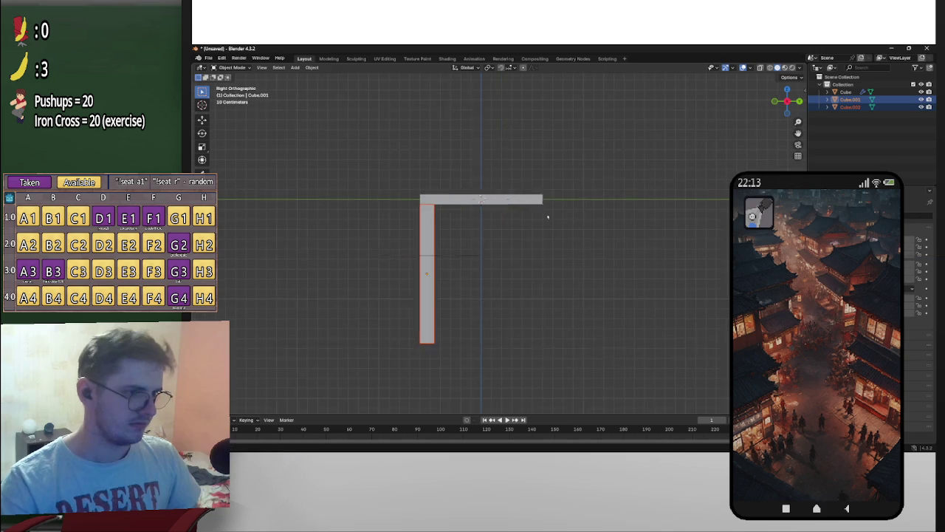
# Step: Duplicate both legs and move the copies along Y to the far side
pyautogui.hotkey('shift', 'd')
pyautogui.press('Escape')
pyautogui.press('g')
pyautogui.press('y')
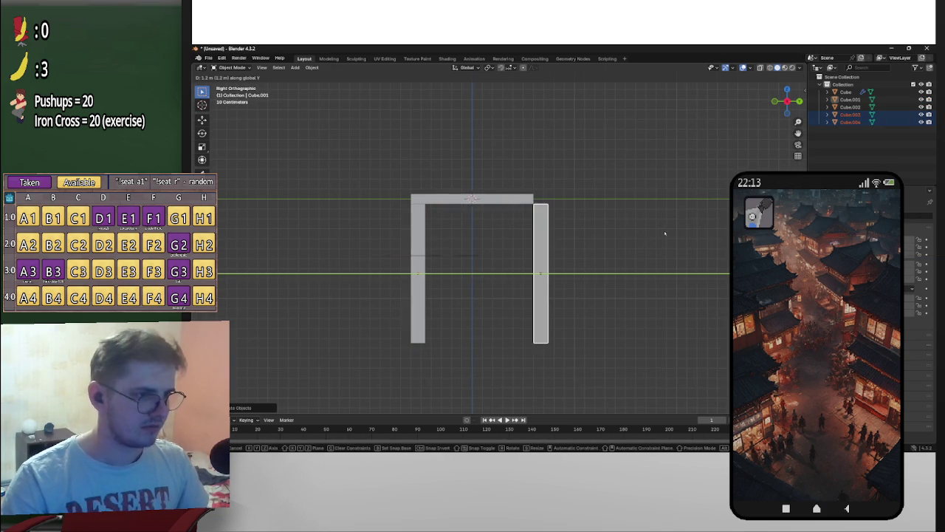
pyautogui.click(655, 233)
pyautogui.moveTo(569, 263)
pyautogui.mouseDown(button='middle')
pyautogui.moveTo(583, 259)
pyautogui.moveTo(481, 263)
pyautogui.mouseUp(button='middle')
pyautogui.press('KP_1')
# Step: In the save dialog, go up to Models and create a new folder named Desk
pyautogui.scroll(5, 547, 245)
pyautogui.hotkey('ctrl', 's')
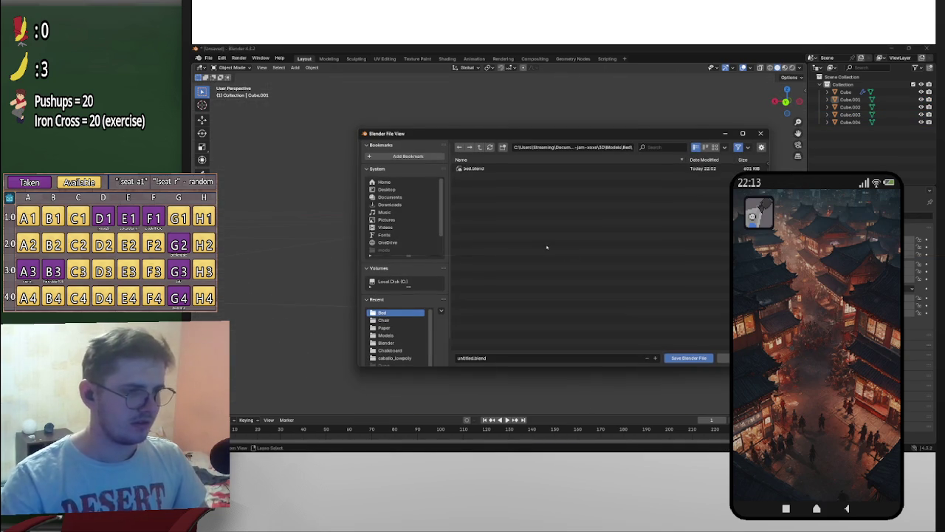
pyautogui.press('BackSpace')
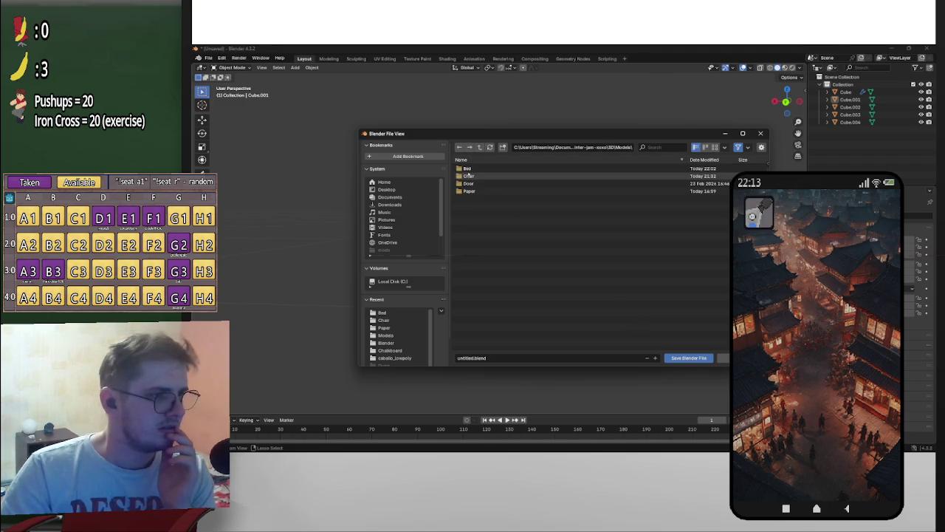
pyautogui.rightClick(489, 205)
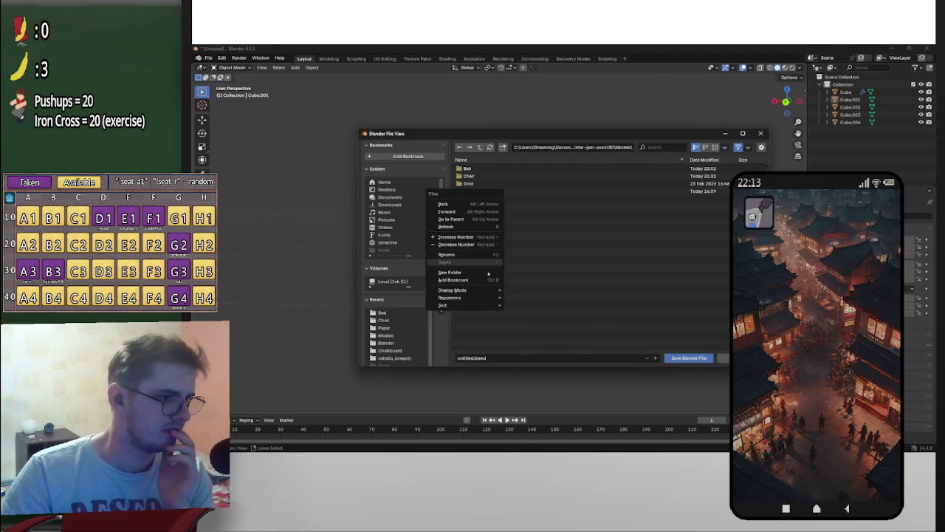
pyautogui.click(486, 273)
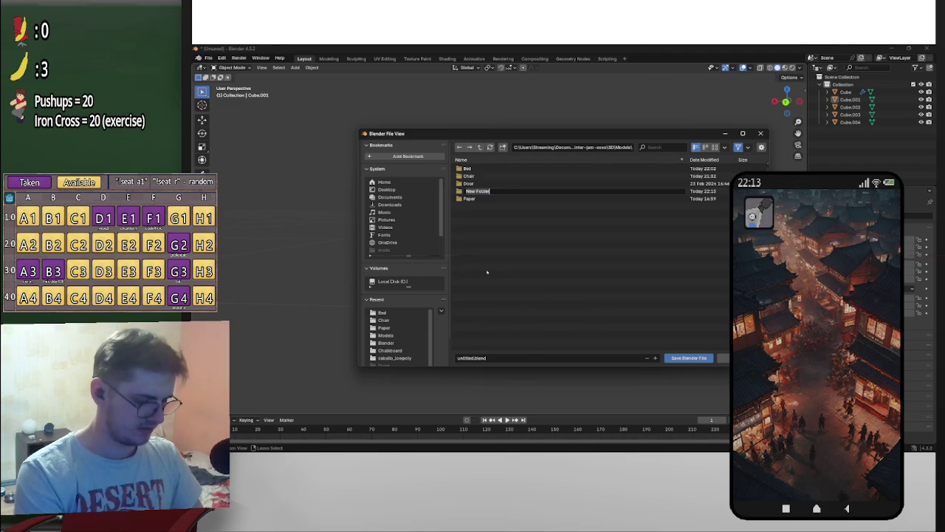
pyautogui.write('Ta')
pyautogui.press('BackSpace')
pyautogui.press('BackSpace')
pyautogui.write('D')
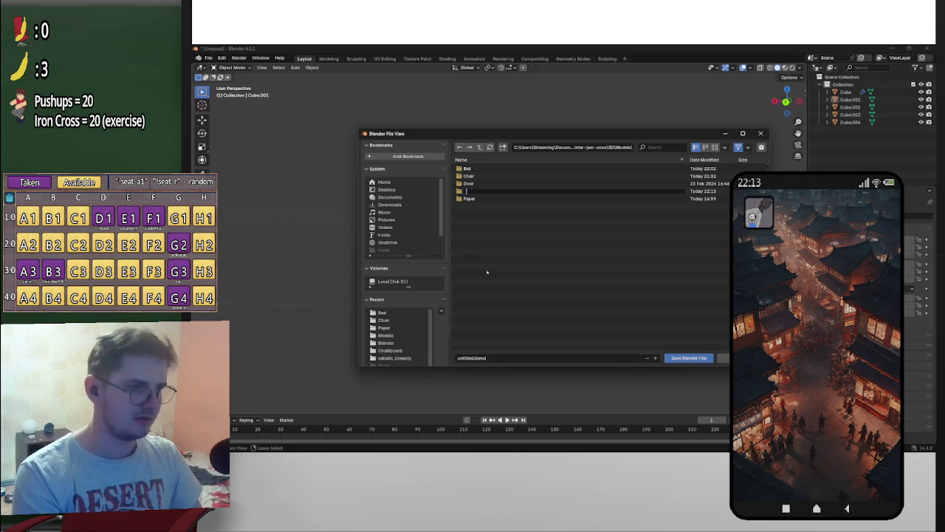
pyautogui.write('esk')
pyautogui.press('Return')
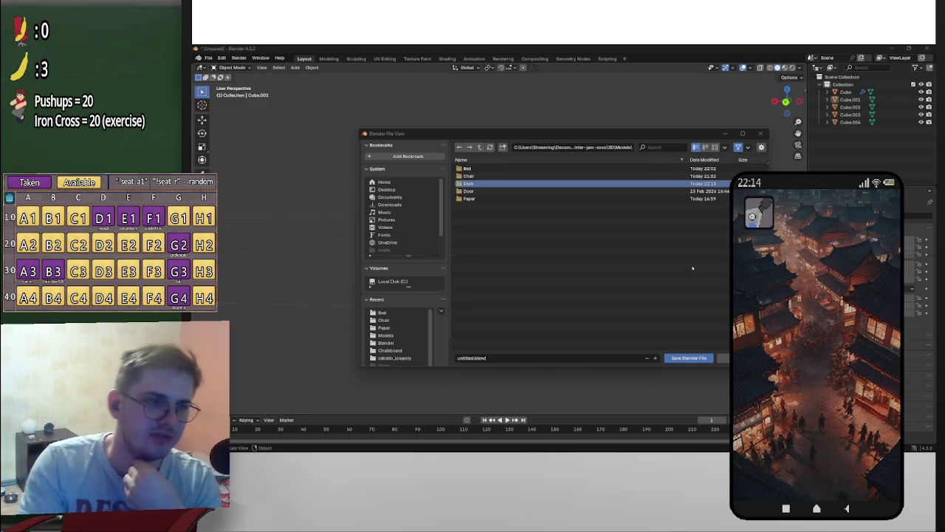
# Step: Open the Desk folder and save the file as desk.blend
pyautogui.click(471, 358)
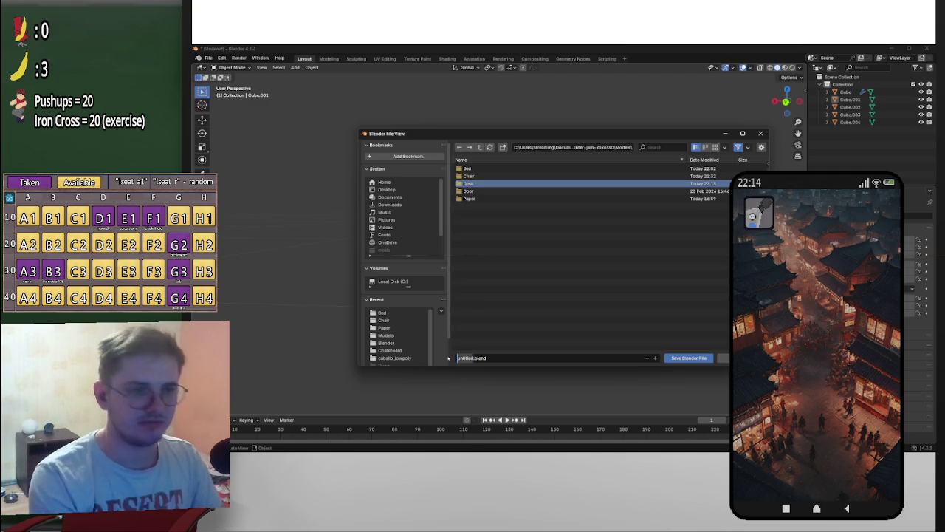
pyautogui.click(510, 185)
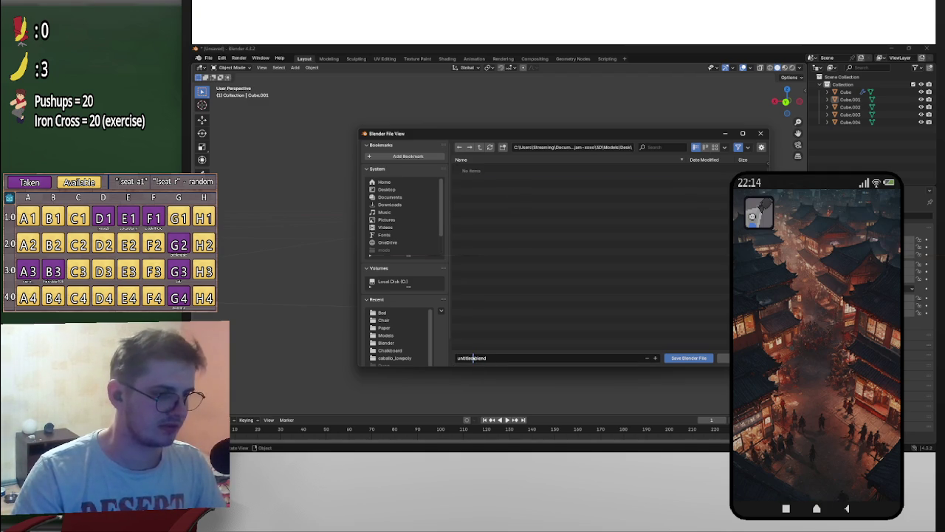
pyautogui.write('desk')
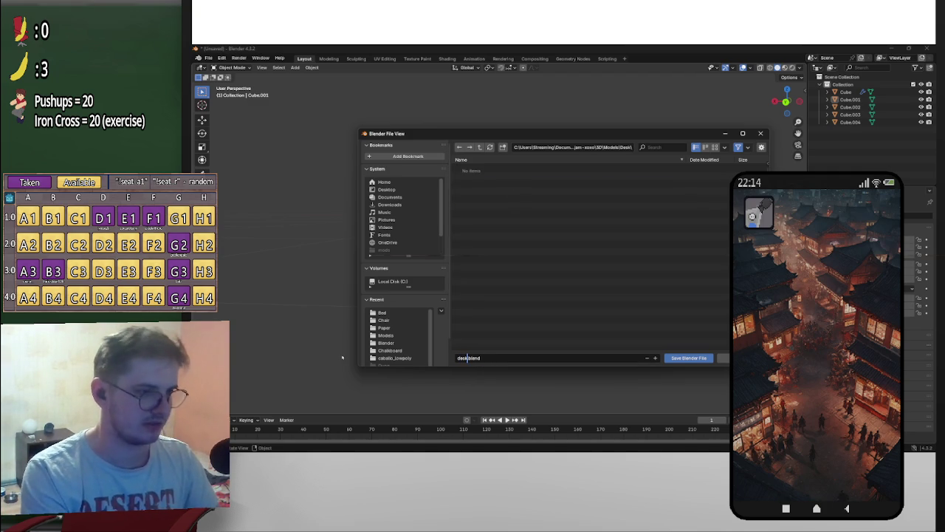
pyautogui.click(688, 358)
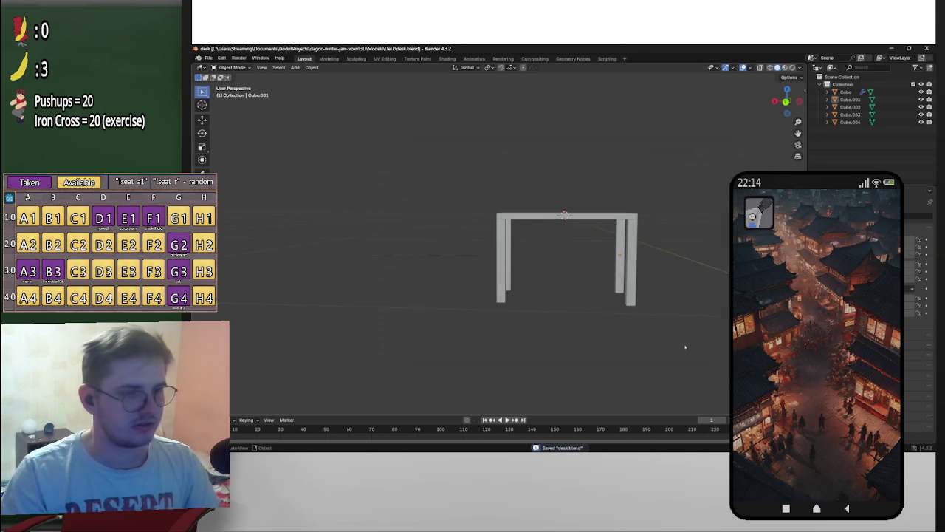
# Step: Add a default cube (Cube.005) to the scene over the desk top
pyautogui.moveTo(675, 218)
pyautogui.mouseDown(button='middle')
pyautogui.moveTo(607, 249)
pyautogui.moveTo(602, 239)
pyautogui.mouseUp(button='middle')
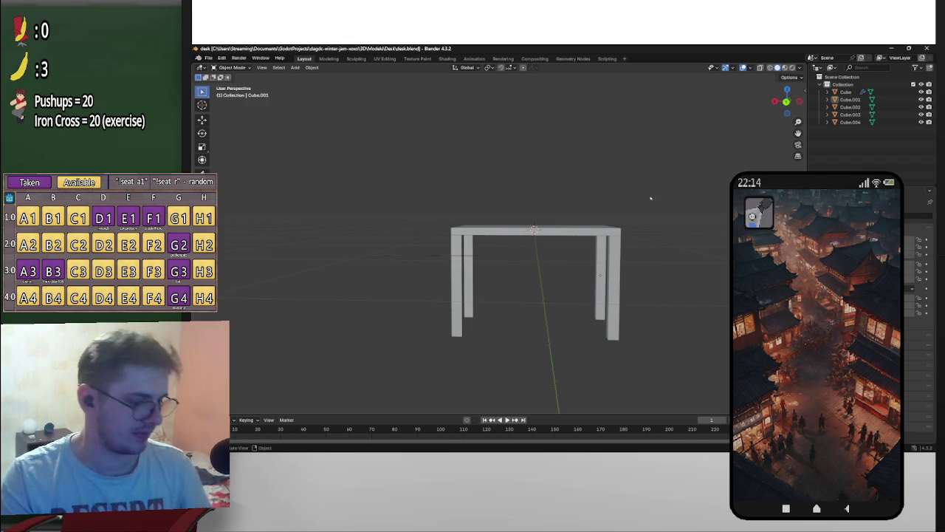
pyautogui.moveTo(650, 198); pyautogui.dragTo(660, 233, button='middle')
pyautogui.hotkey('shift', 'a')
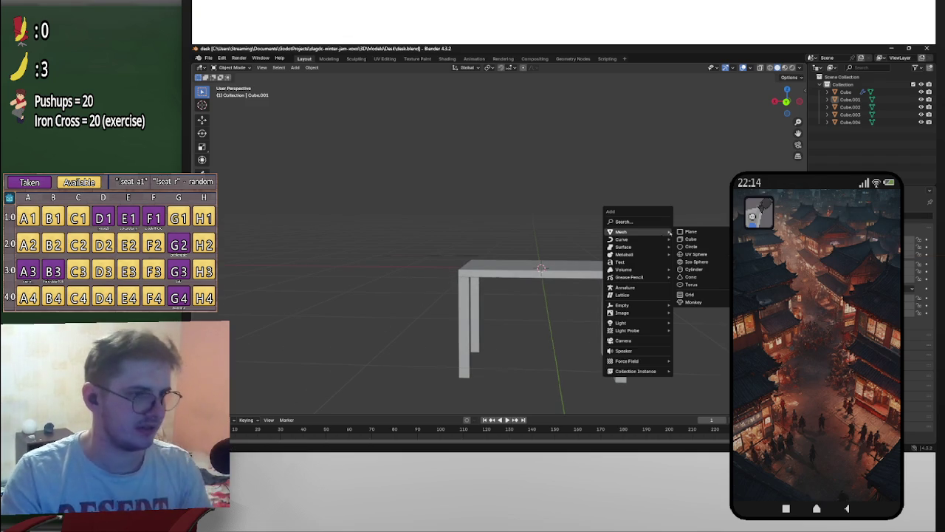
pyautogui.click(696, 240)
pyautogui.moveTo(696, 243)
pyautogui.mouseDown(button='middle')
pyautogui.moveTo(655, 234)
pyautogui.moveTo(678, 235)
pyautogui.moveTo(660, 246)
pyautogui.moveTo(686, 244)
pyautogui.moveTo(665, 244)
pyautogui.mouseUp(button='middle')
# Step: From the back view, scale the new cube down uniformly
pyautogui.click(786, 102)
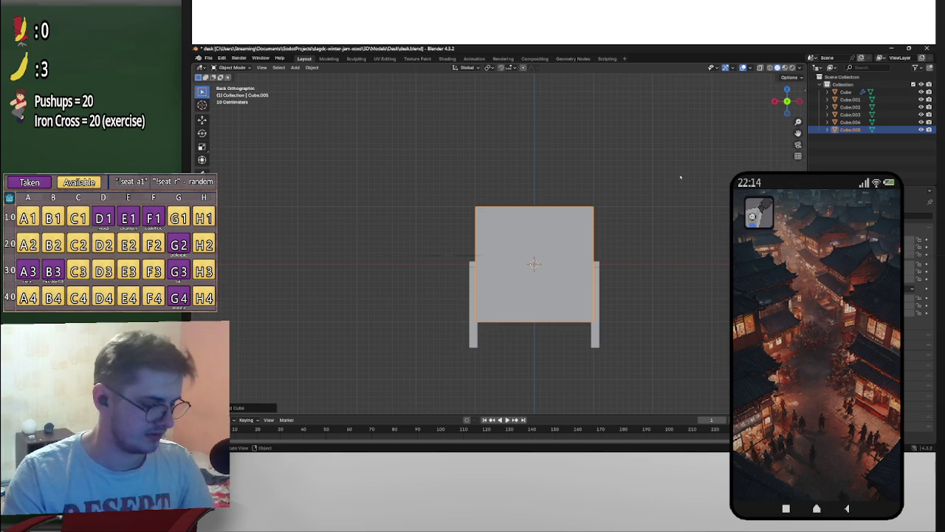
pyautogui.moveTo(681, 178)
pyautogui.mouseDown(button='middle')
pyautogui.moveTo(667, 182)
pyautogui.moveTo(673, 186)
pyautogui.mouseUp(button='middle')
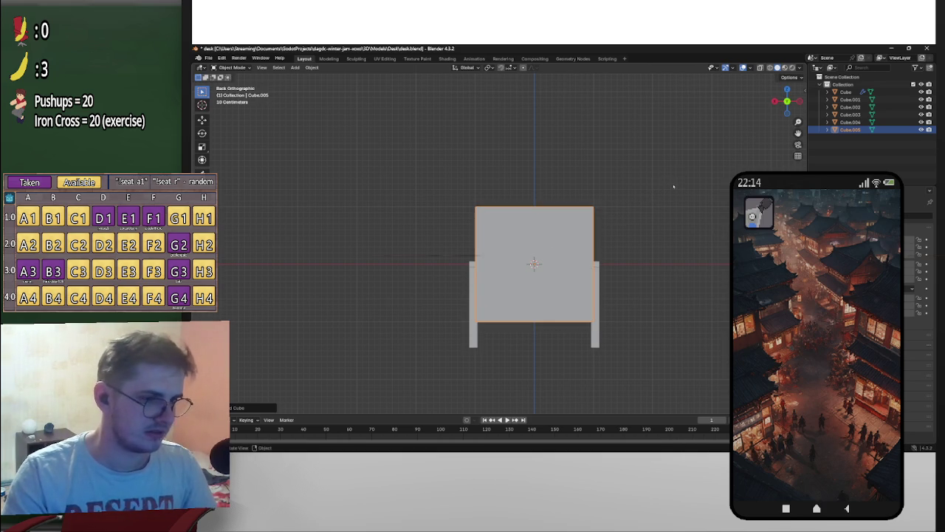
pyautogui.press('s')
pyautogui.click(653, 221)
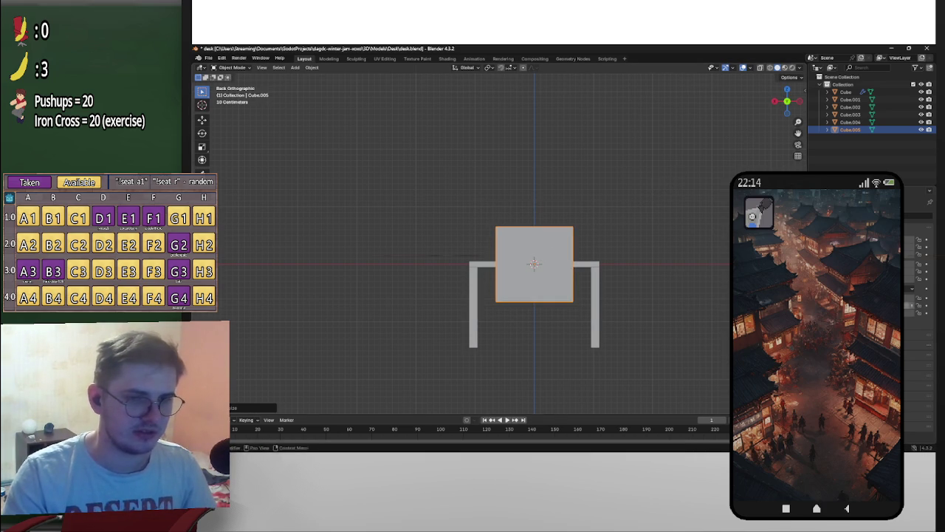
pyautogui.scroll(4, 680, 261)
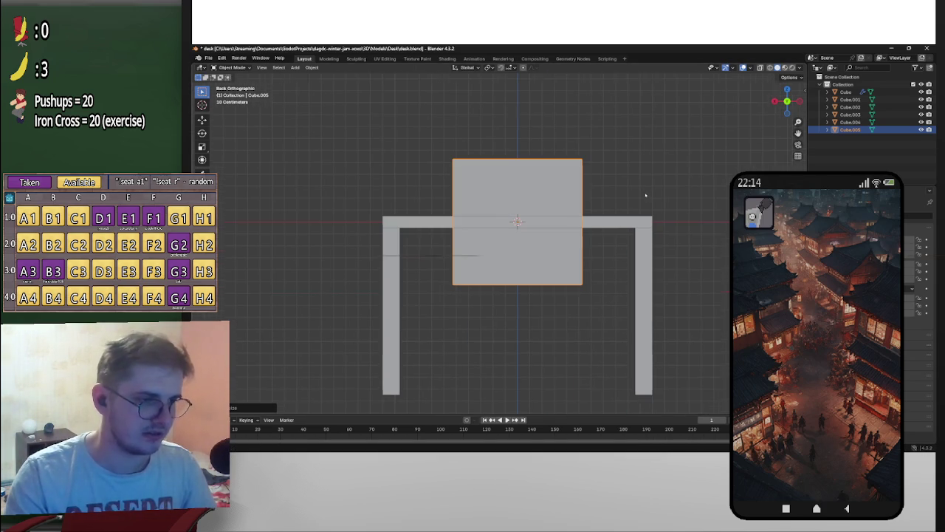
# Step: Narrow the cube and move it under the right side of the desktop
pyautogui.press('g')
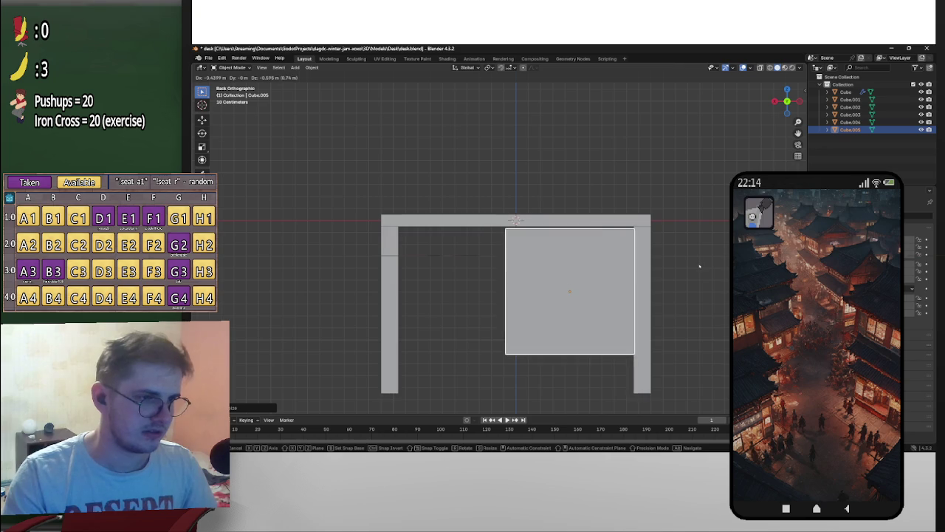
pyautogui.press('Escape')
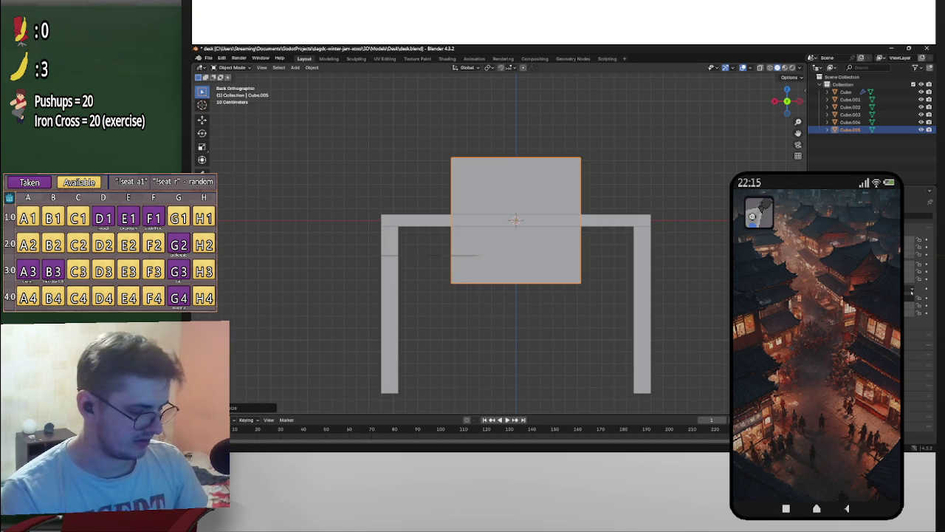
pyautogui.hotkey('ctrl', 'z')
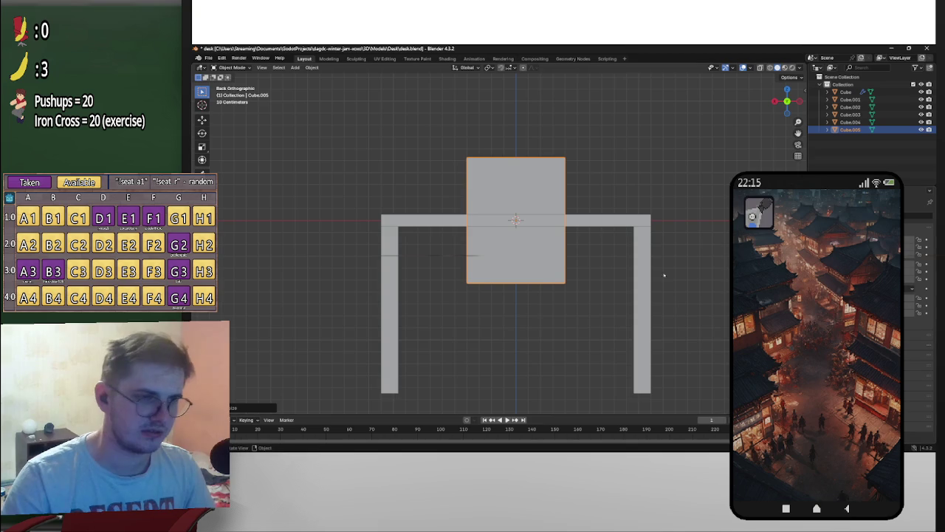
pyautogui.press('g')
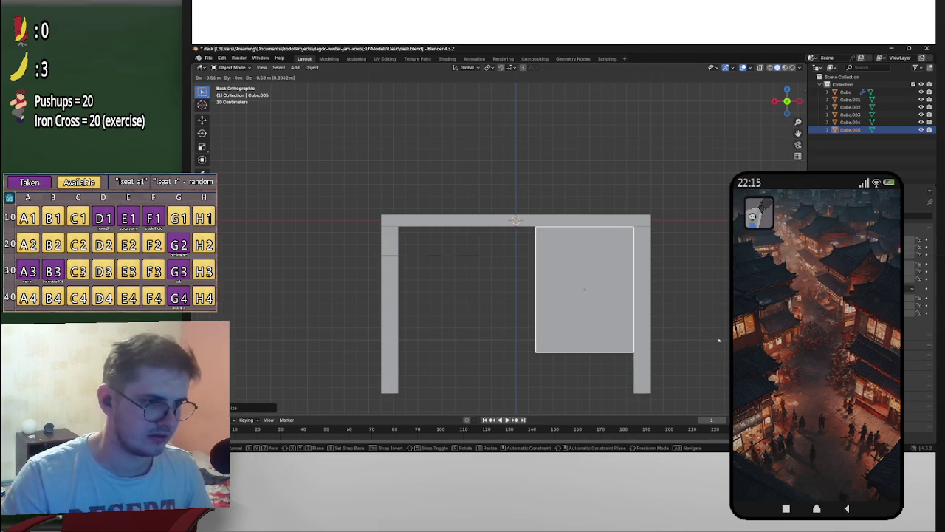
pyautogui.click(719, 340)
# Step: Raise the cube vertically toward the desktop
pyautogui.scroll(5, 470, 275)
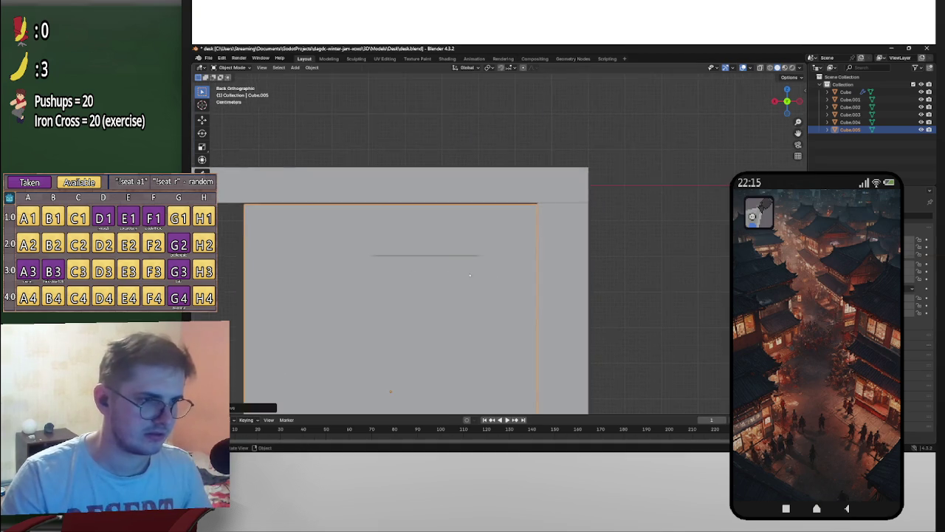
pyautogui.press('g')
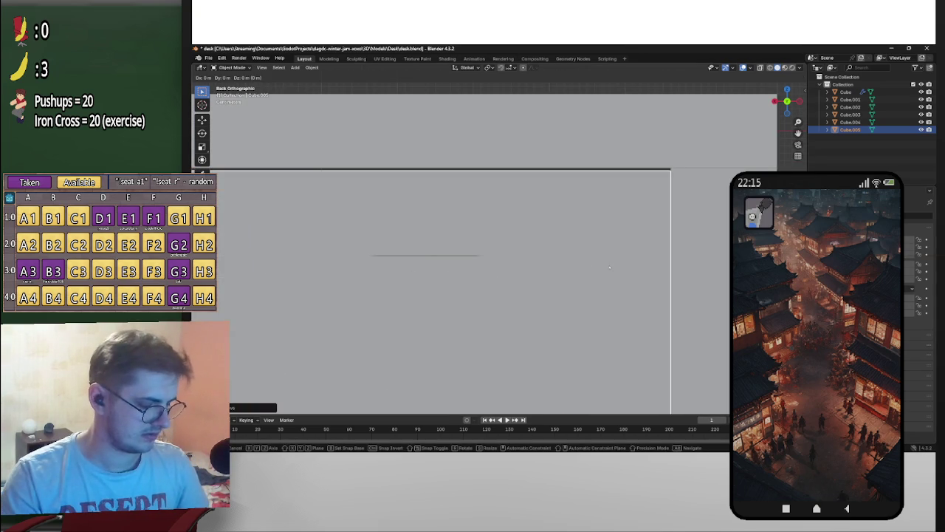
pyautogui.press('z')
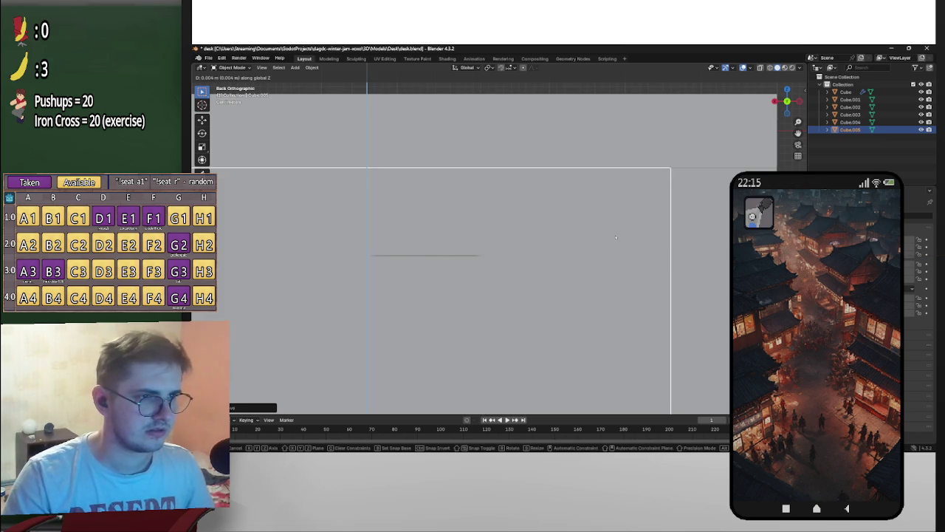
pyautogui.click(616, 237)
pyautogui.scroll(-4, 621, 238)
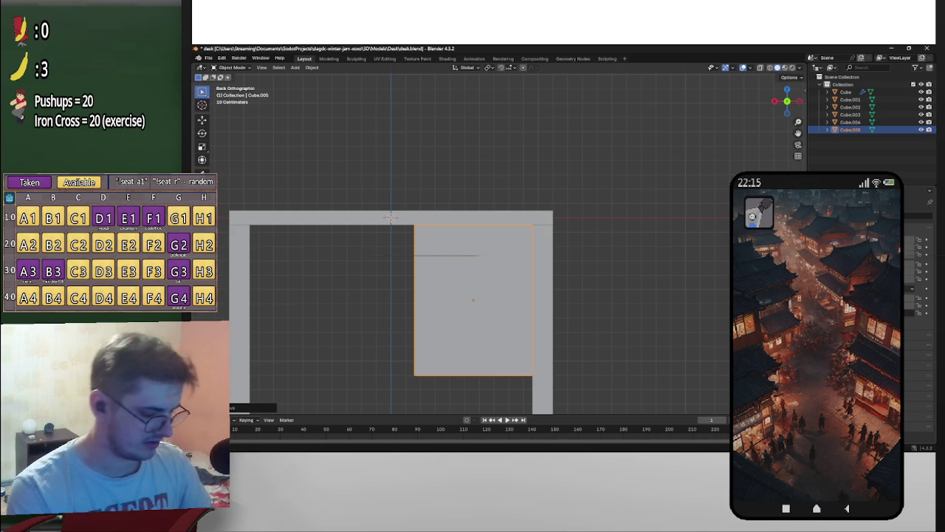
# Step: Adjust the box's height, settling on a slightly taller half-height block
pyautogui.hotkey('ctrl', 'z')
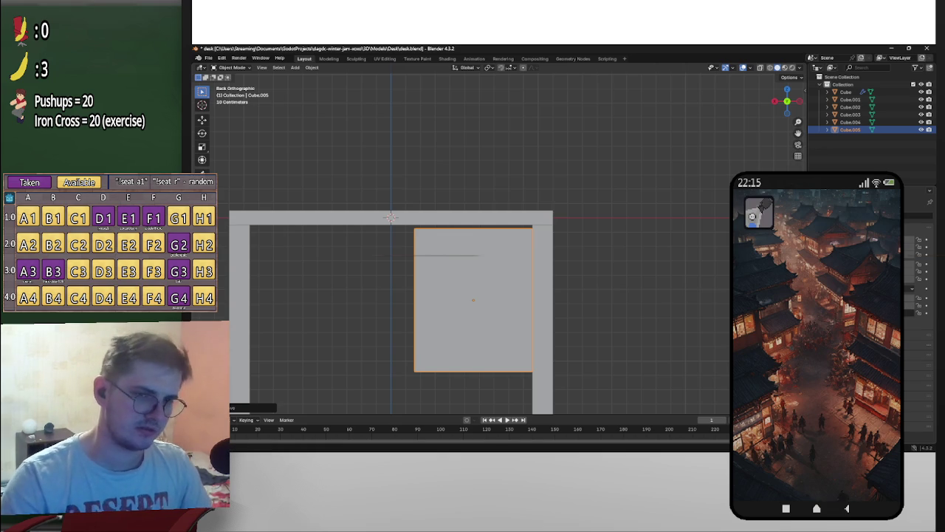
pyautogui.hotkey('ctrl', 'z')
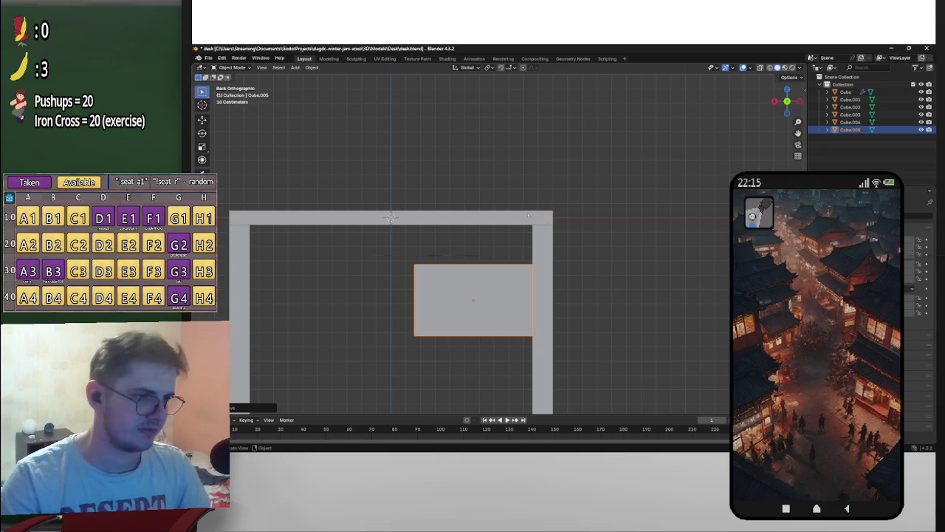
pyautogui.scroll(-3, 588, 264)
pyautogui.scroll(4, 581, 268)
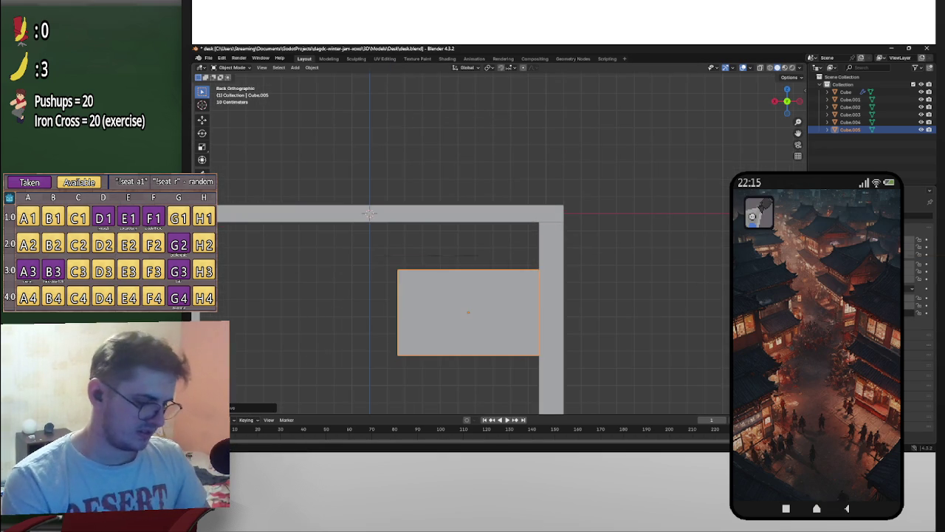
pyautogui.hotkey('ctrl', 'shift', 'z')
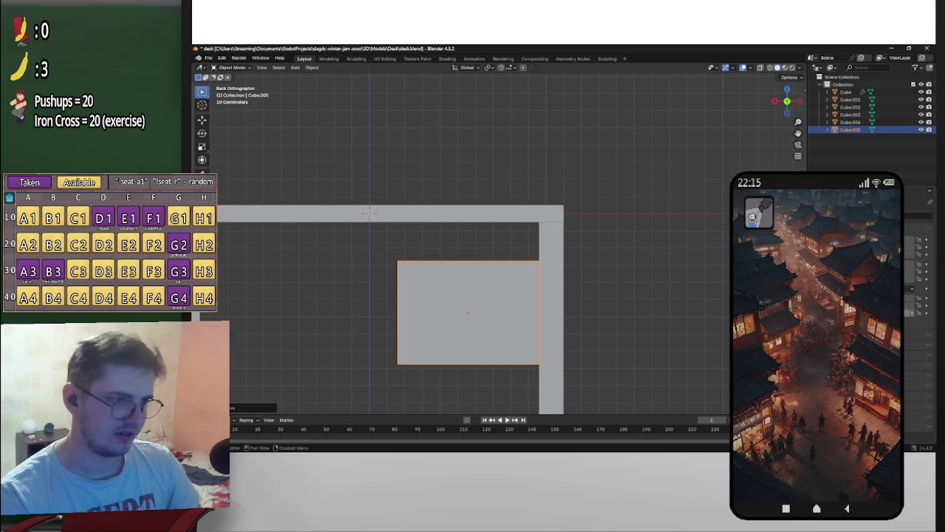
pyautogui.scroll(-2, 670, 370)
pyautogui.scroll(-1, 669, 332)
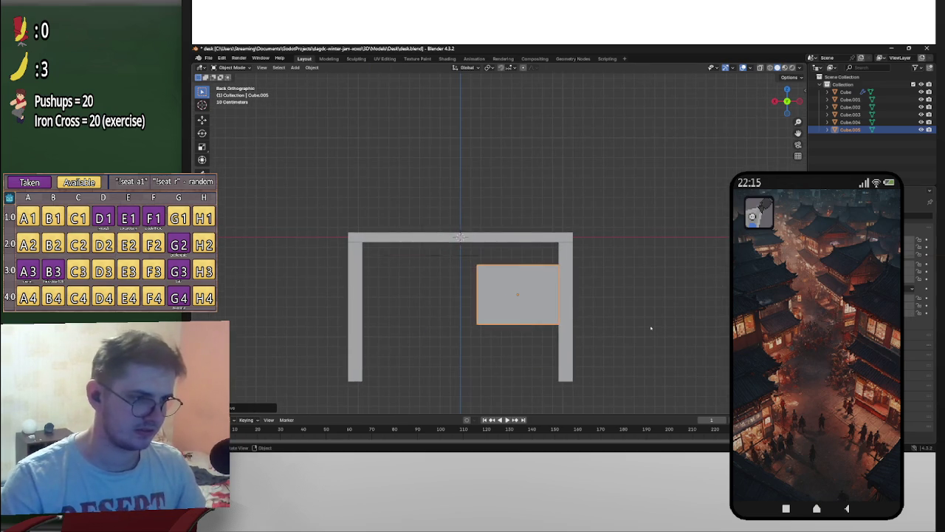
pyautogui.scroll(1, 675, 331)
pyautogui.scroll(2, 674, 330)
pyautogui.hotkey('shift', 'd')
# Step: Lift the drawer box vertically until it sits against the desktop's underside
pyautogui.press('y')
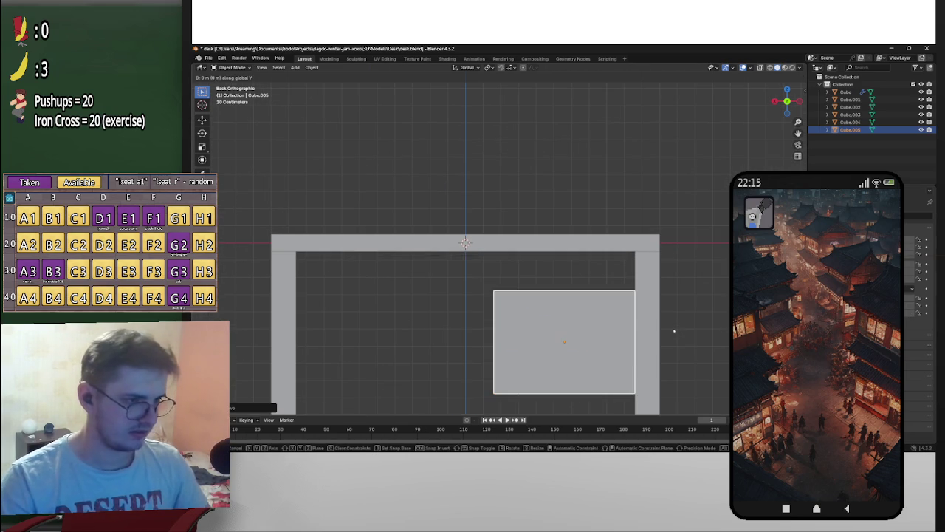
pyautogui.press('z')
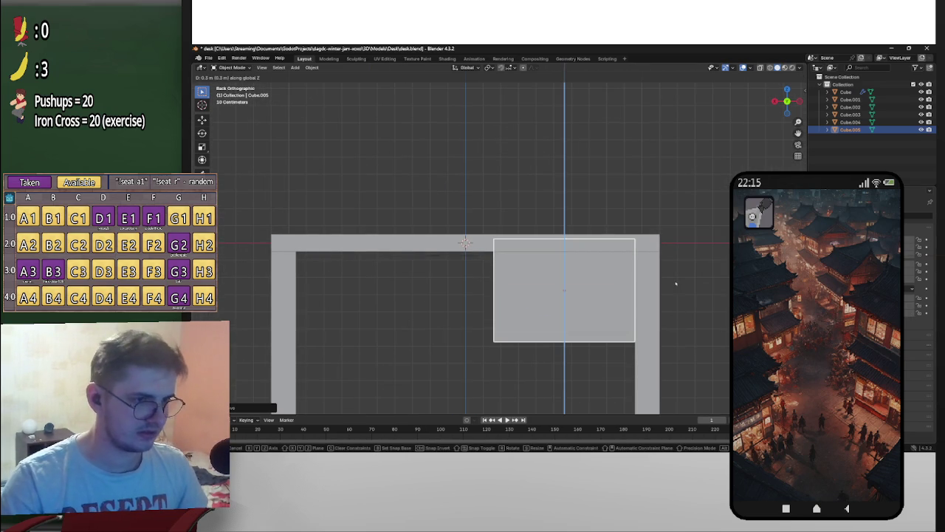
pyautogui.click(664, 359)
pyautogui.scroll(2, 664, 358)
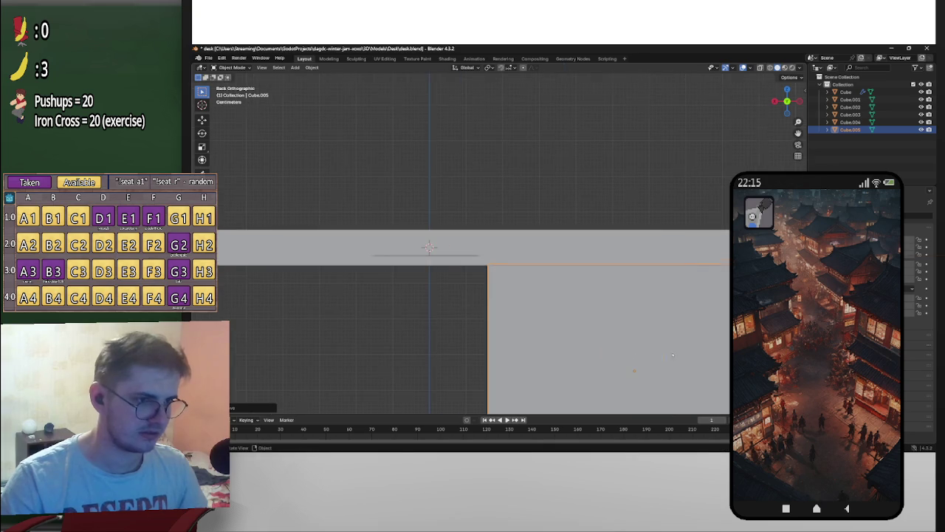
pyautogui.scroll(2, 592, 293)
pyautogui.keyDown('shift'); pyautogui.moveTo(593, 292); pyautogui.dragTo(637, 268, button='middle'); pyautogui.keyUp('shift')
pyautogui.press('g')
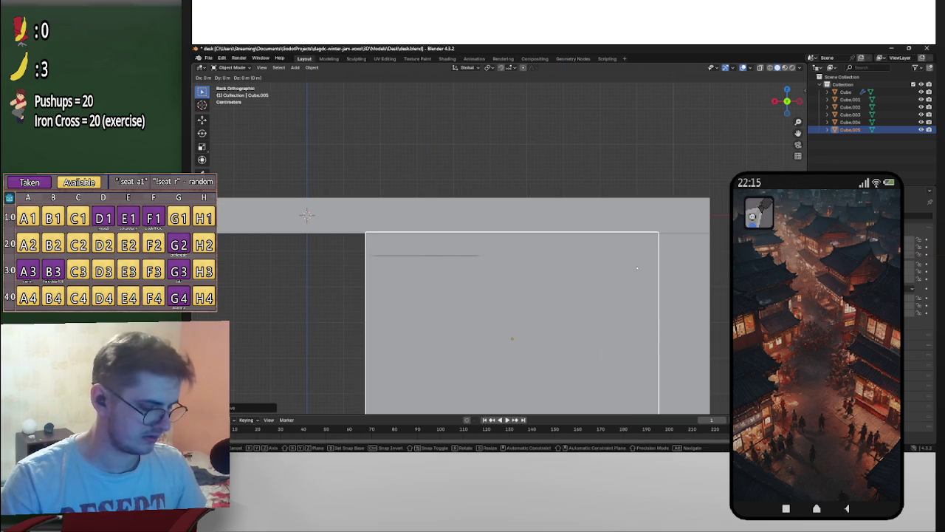
pyautogui.press('z')
pyautogui.press('Escape')
# Step: Reselect the box and, in side view, widen it to the desk's depth
pyautogui.hotkey('alt', 'a')
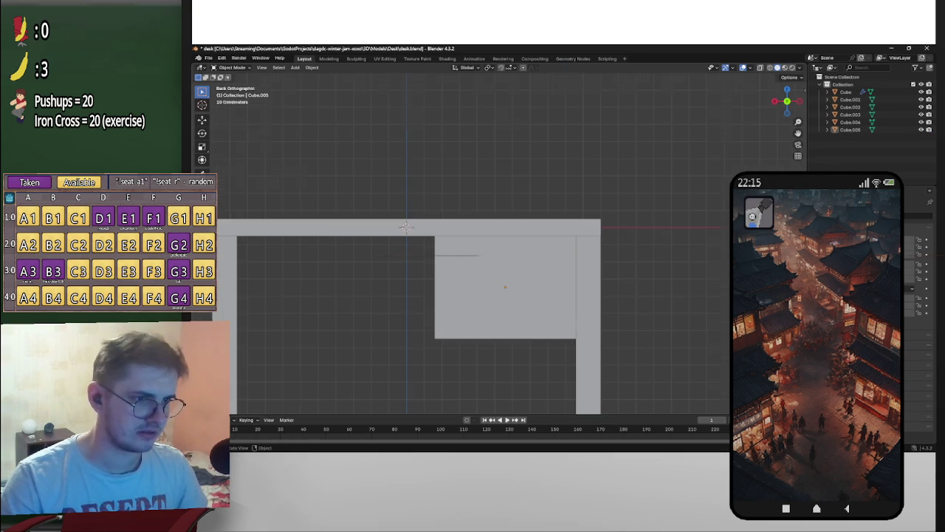
pyautogui.scroll(4, 556, 222)
pyautogui.scroll(-3, 555, 222)
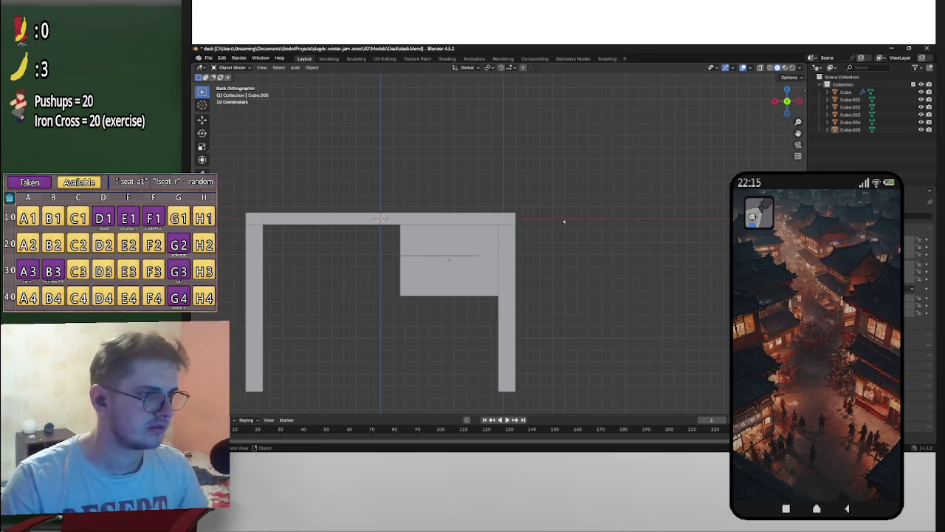
pyautogui.click(487, 221)
pyautogui.scroll(3, 557, 271)
pyautogui.keyDown('shift'); pyautogui.moveTo(557, 270); pyautogui.dragTo(636, 275, button='middle'); pyautogui.keyUp('shift')
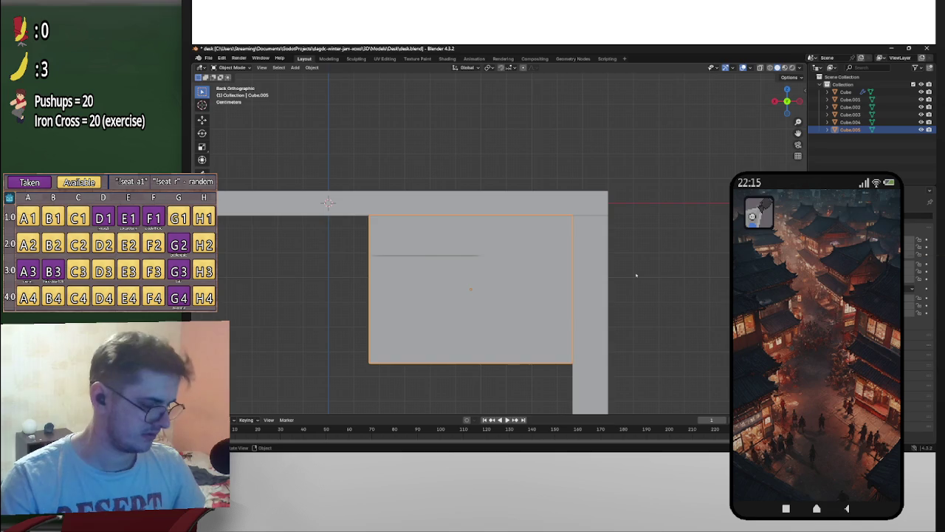
pyautogui.press('KP_3')
pyautogui.press('ctrl+KP_3')
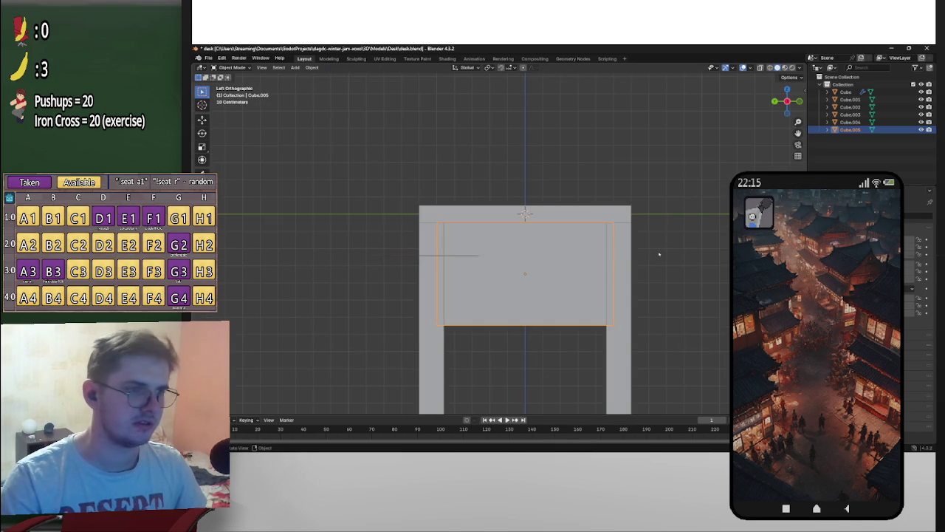
pyautogui.scroll(-3, 654, 258)
pyautogui.scroll(2, 654, 262)
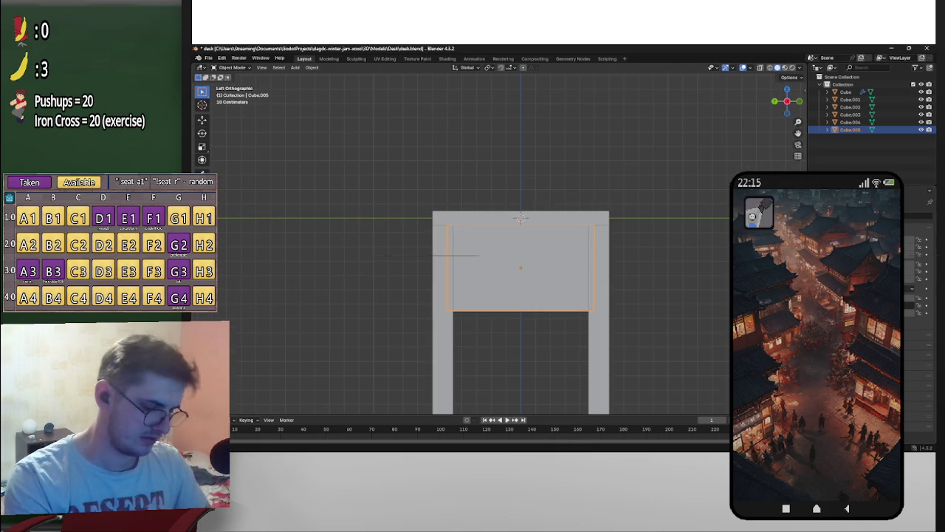
pyautogui.press('Return')
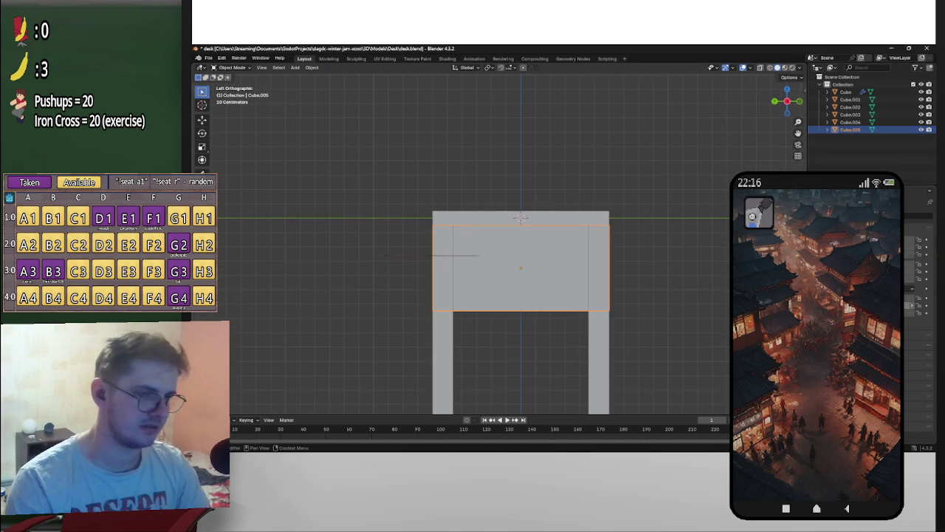
# Step: Return to the back view and paste a copy of the drawer box
pyautogui.press('ctrl+KP_1')
pyautogui.scroll(3, 658, 213)
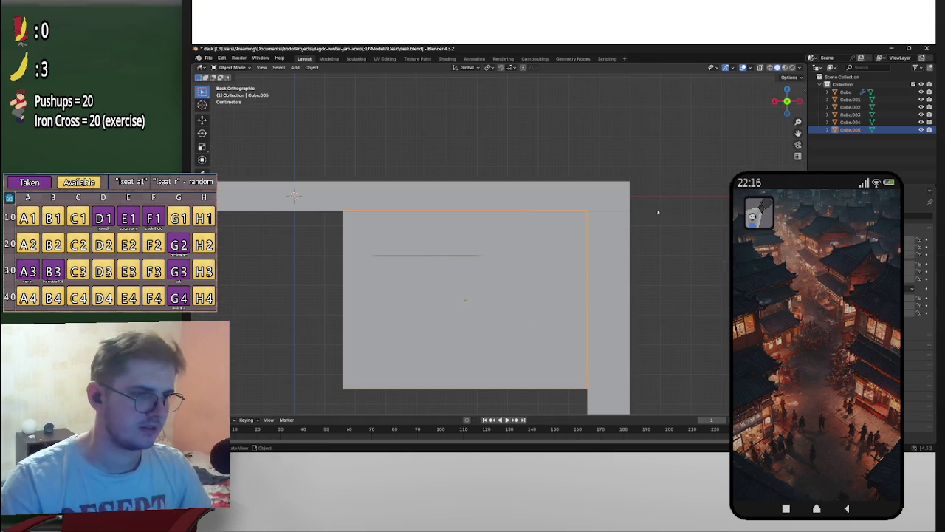
pyautogui.keyDown('shift'); pyautogui.moveTo(650, 224); pyautogui.dragTo(682, 217, button='middle'); pyautogui.keyUp('shift')
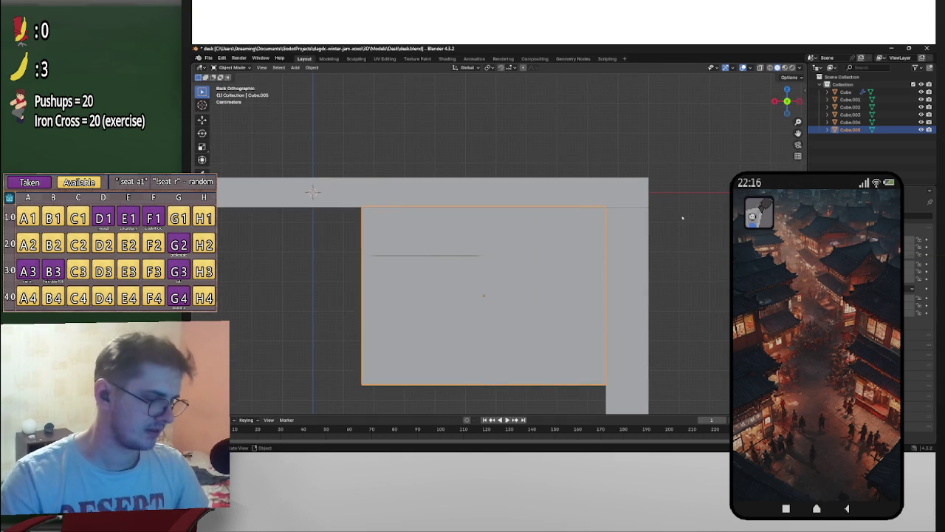
pyautogui.hotkey('ctrl', 'v')
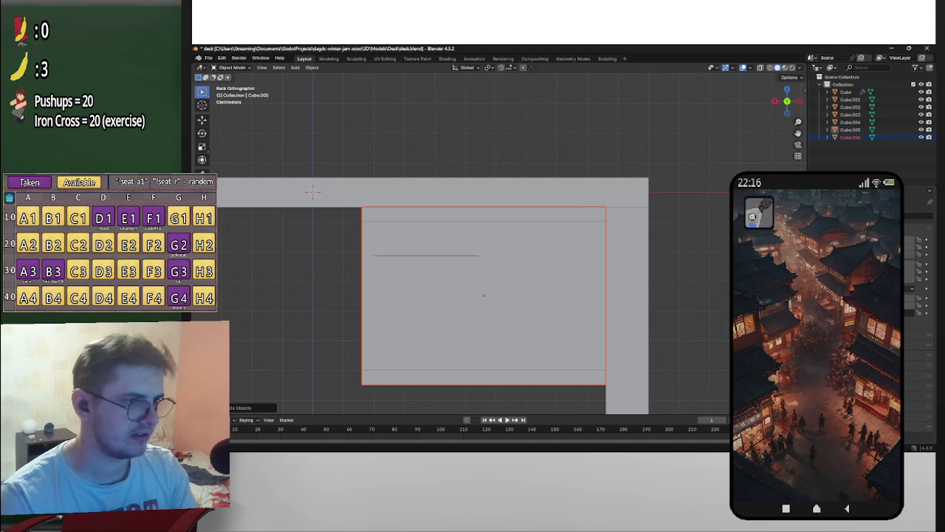
# Step: With X-ray on, squash the pasted copy vertically into a short drawer-front panel
pyautogui.hotkey('ctrl', 'z')
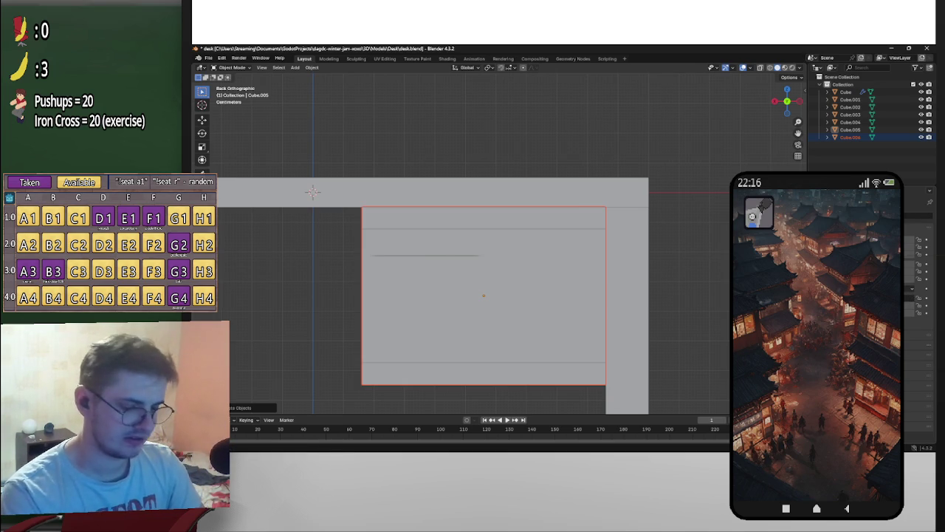
pyautogui.hotkey('alt', 'z')
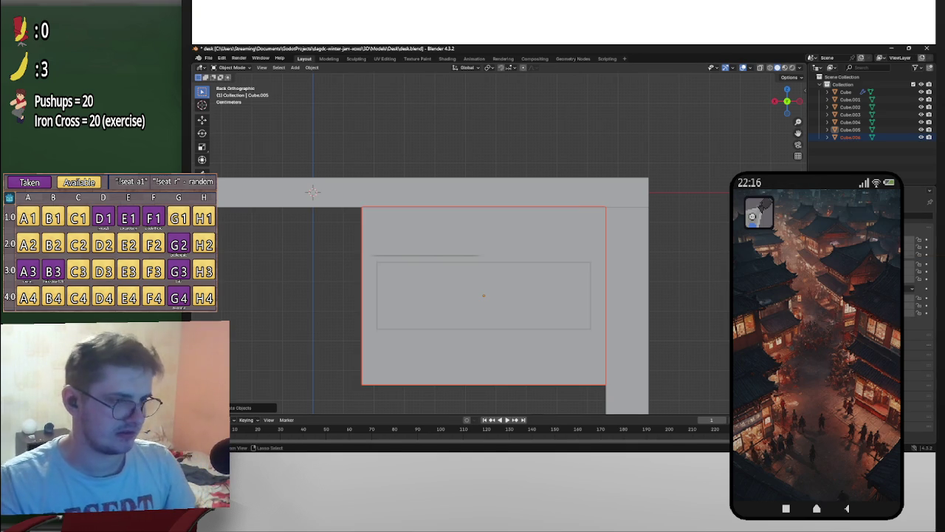
pyautogui.hotkey('ctrl', 'z')
pyautogui.hotkey('ctrl', 'z')
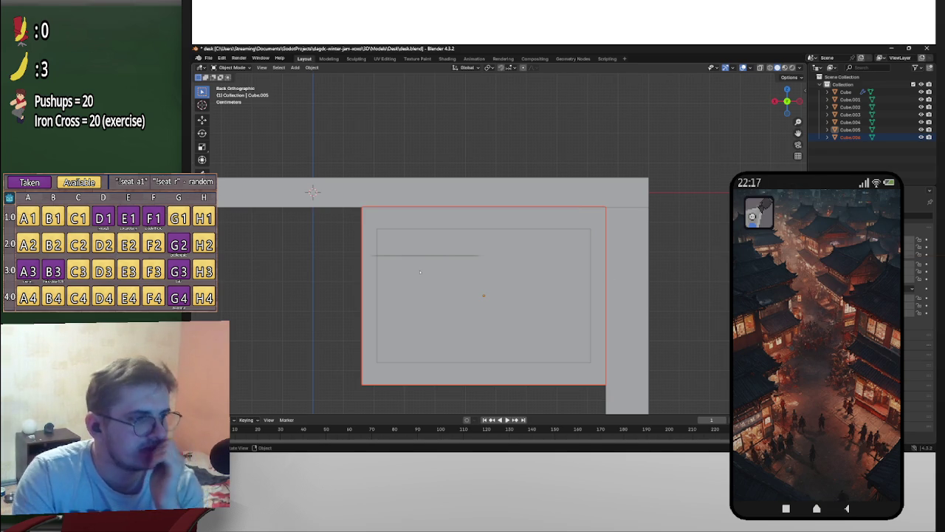
pyautogui.hotkey('ctrl', 'z')
pyautogui.hotkey('ctrl', 'z')
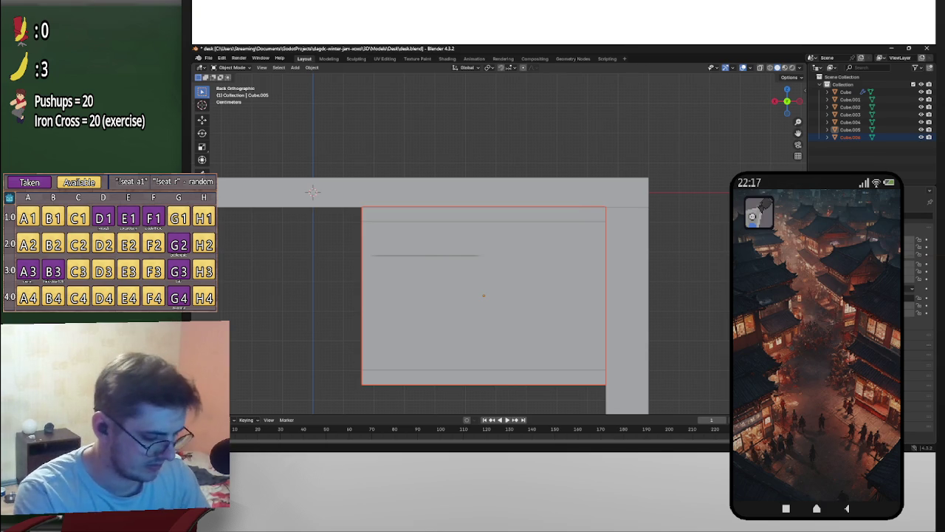
pyautogui.hotkey('ctrl', 'shift', 'z')
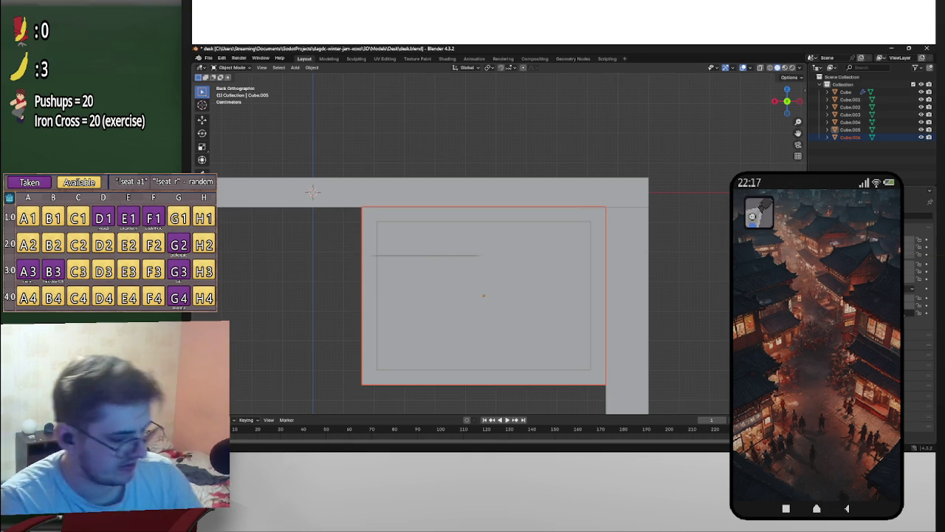
pyautogui.press('Return')
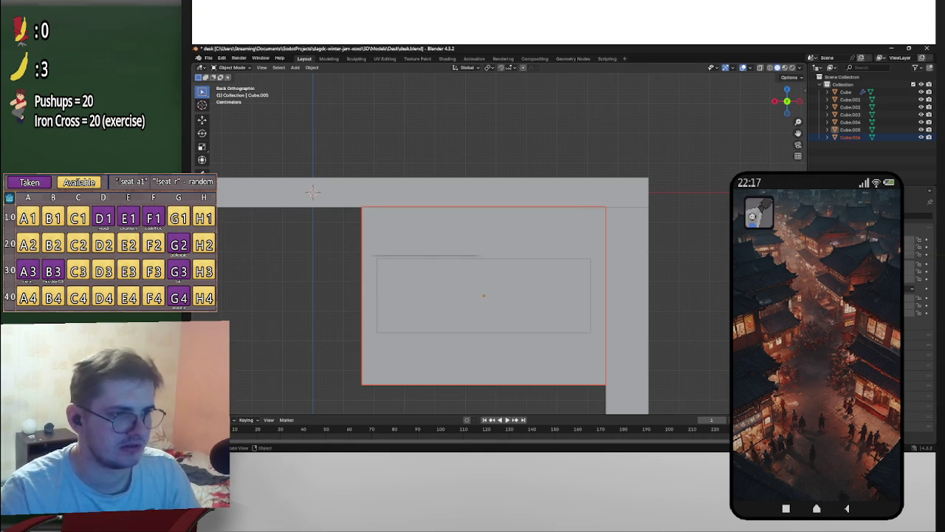
pyautogui.press('Up')
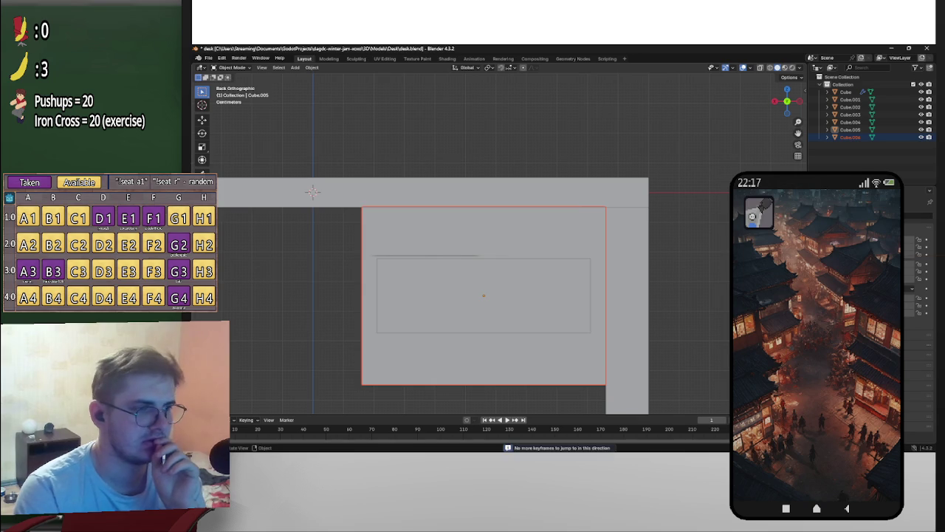
# Step: Orbit to a perspective view and reselect the drawer front
pyautogui.click(507, 296)
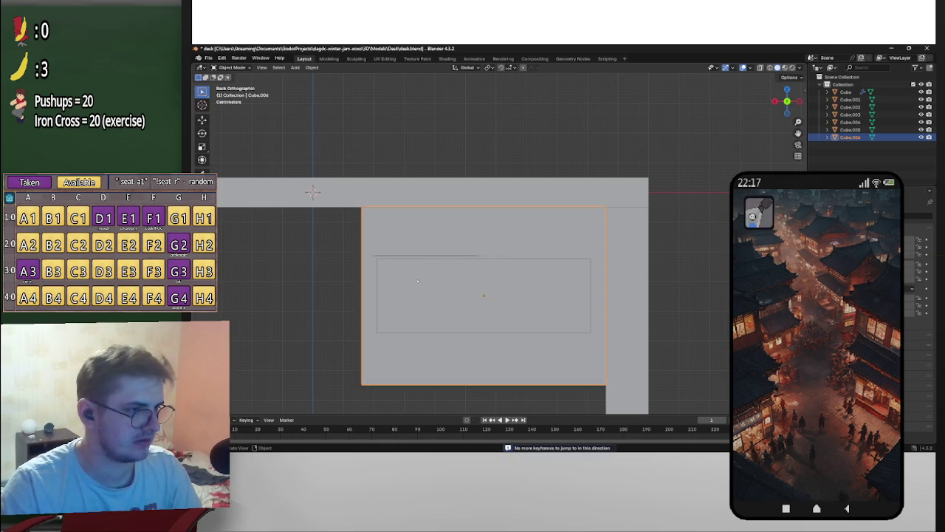
pyautogui.moveTo(417, 280); pyautogui.dragTo(470, 282, button='middle')
pyautogui.click(471, 282)
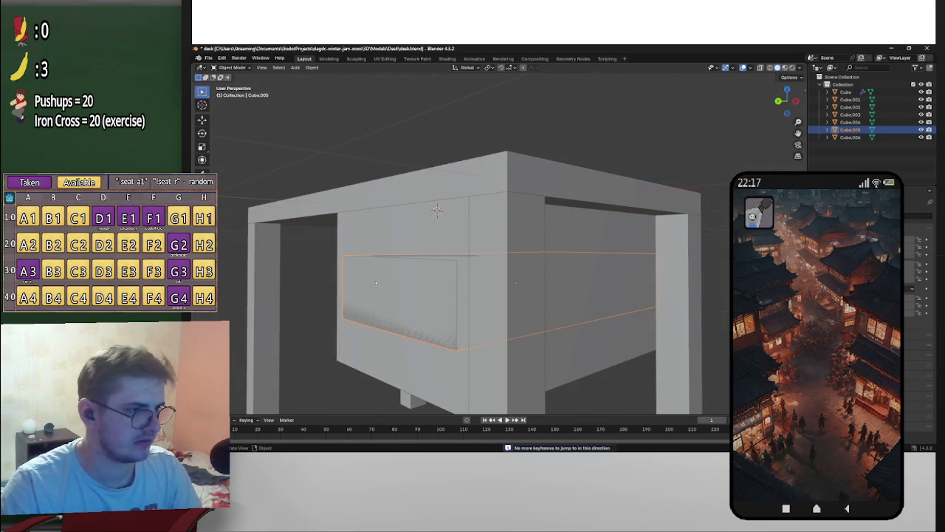
# Step: In back orthographic view, raise the drawer front just below the desktop and paste a copy
pyautogui.press('ctrl+KP_1')
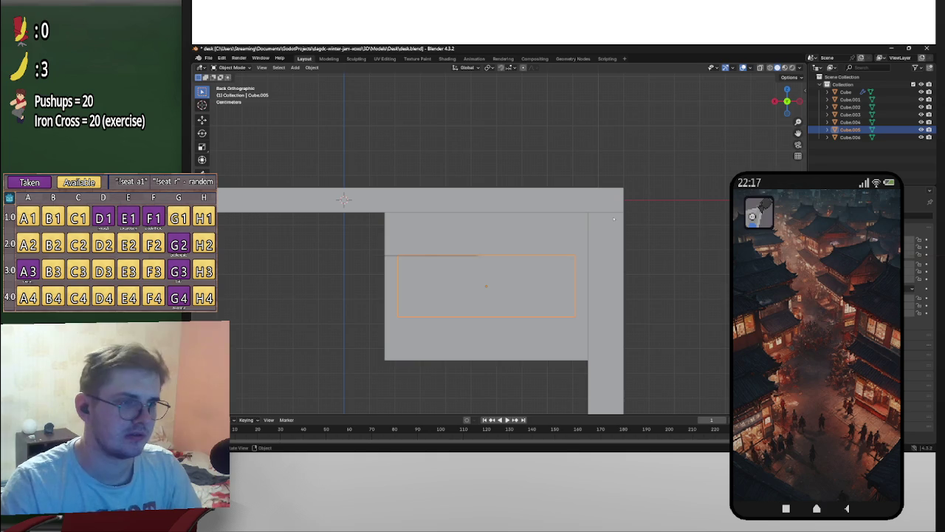
pyautogui.press('g')
pyautogui.press('z')
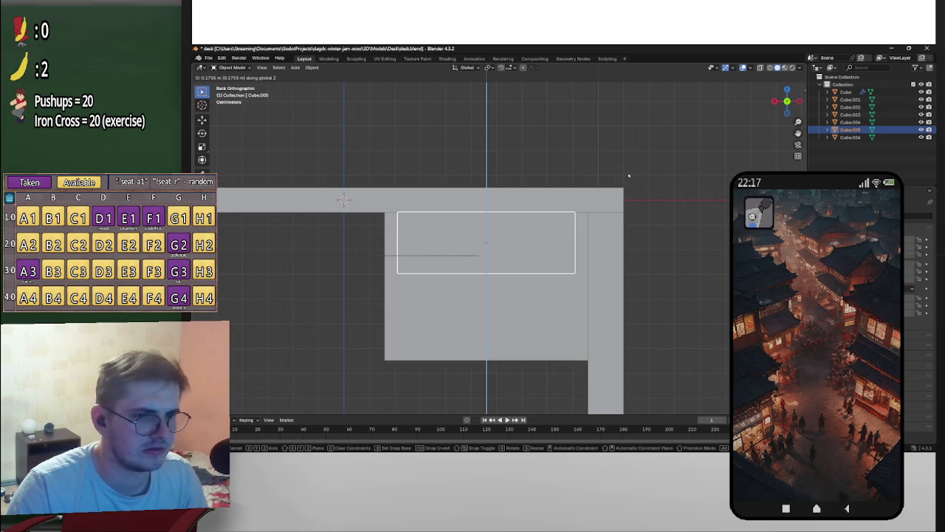
pyautogui.click(629, 176)
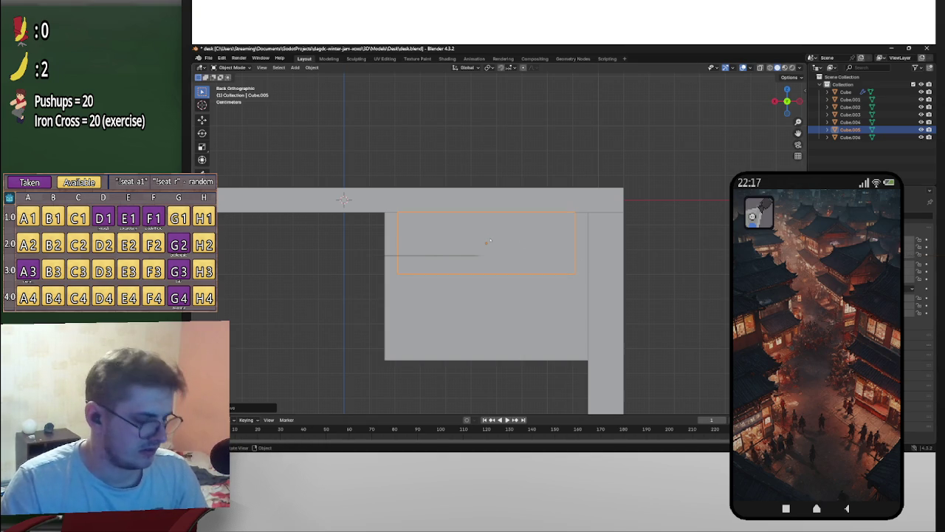
pyautogui.hotkey('ctrl', 'v')
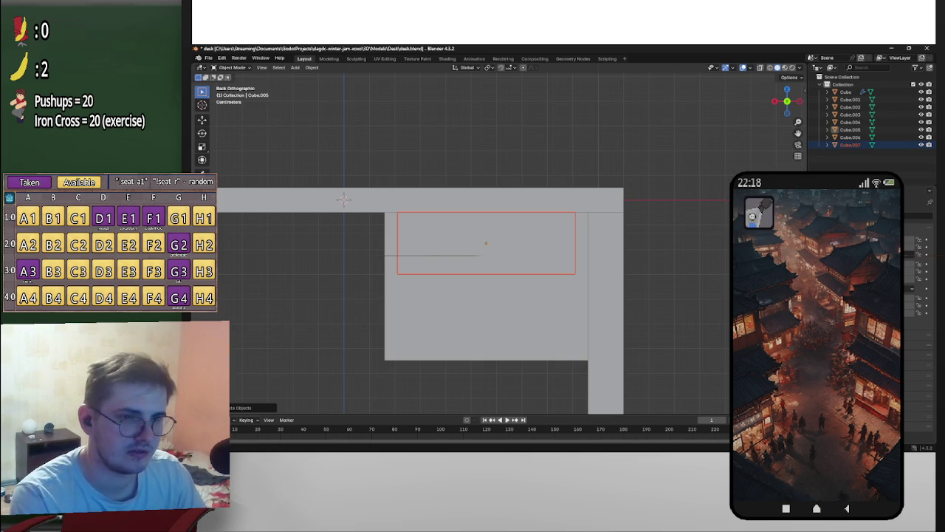
# Step: Move the copied front below the first one, make it taller, and nudge it down
pyautogui.hotkey('shift', 'd')
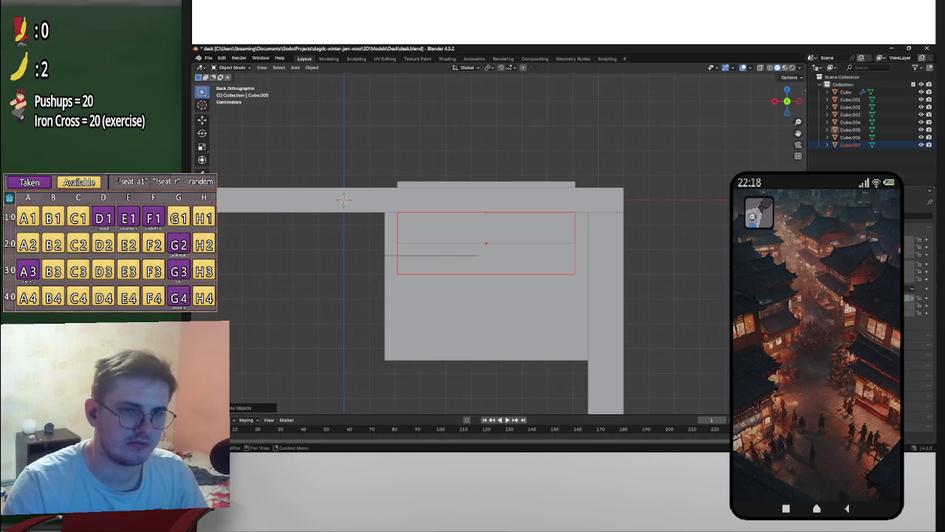
pyautogui.hotkey('ctrl', 'z')
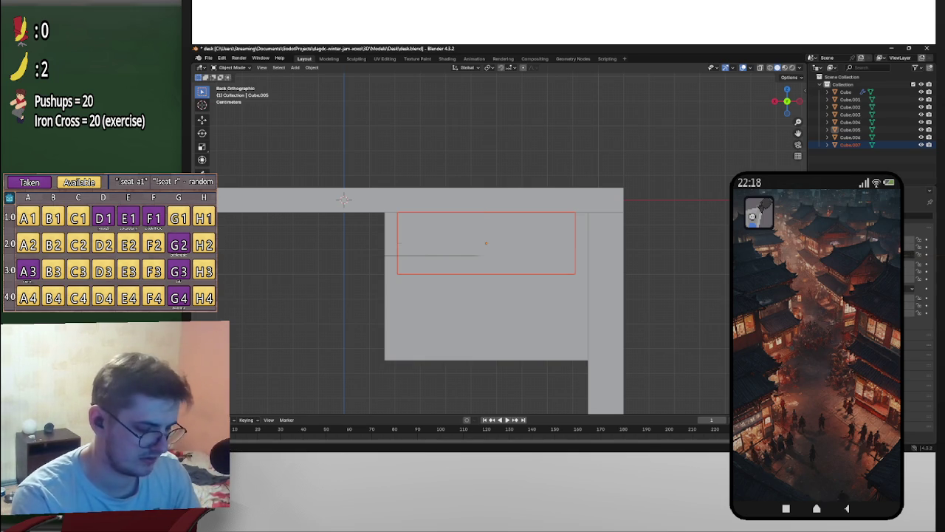
pyautogui.hotkey('ctrl', 'z')
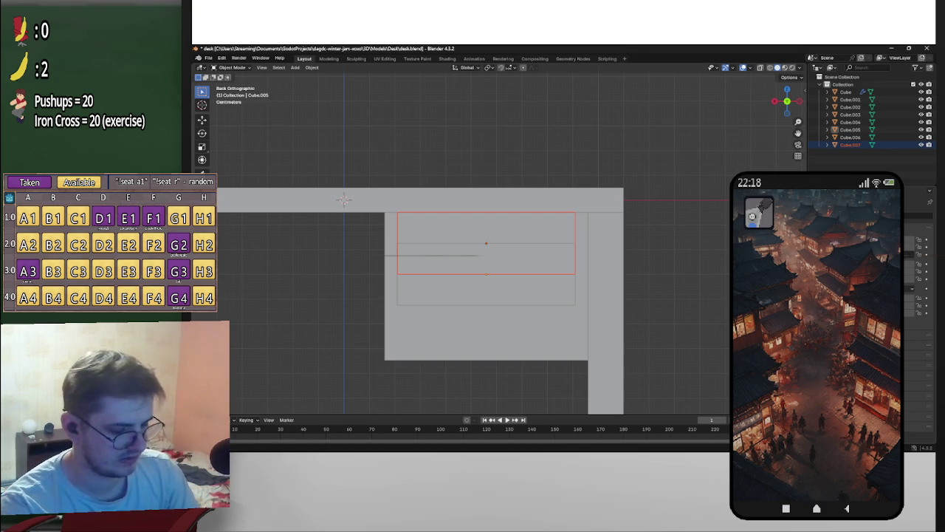
pyautogui.hotkey('ctrl', 'z')
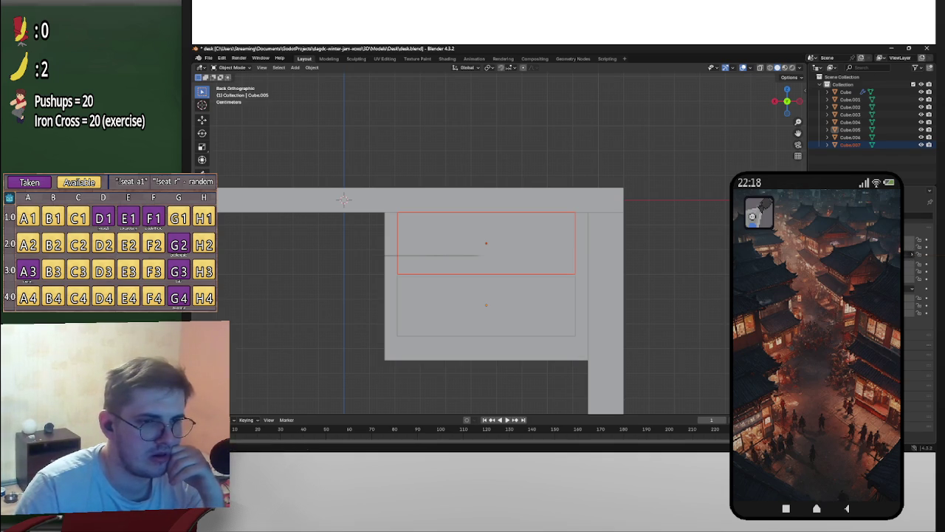
pyautogui.moveTo(485, 304); pyautogui.dragTo(486, 315)
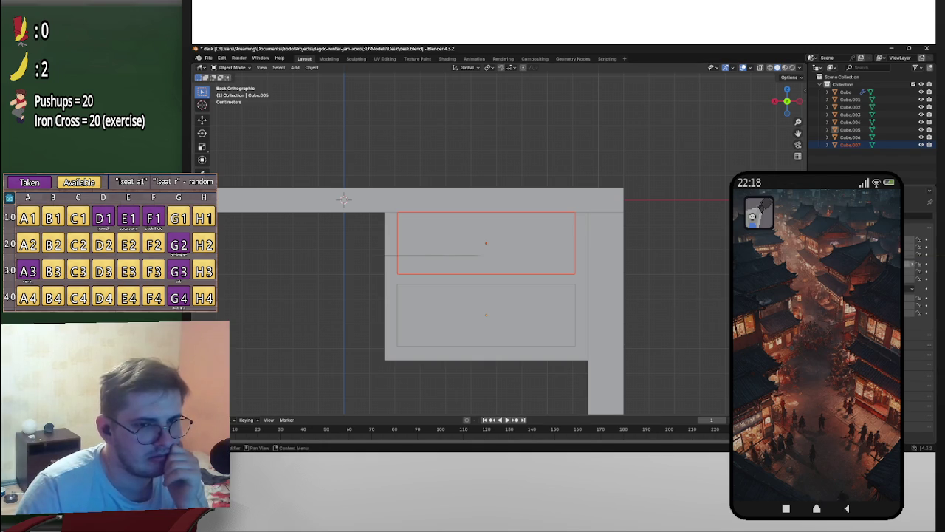
# Step: Clear the selection and reselect the upper drawer front
pyautogui.click(675, 301)
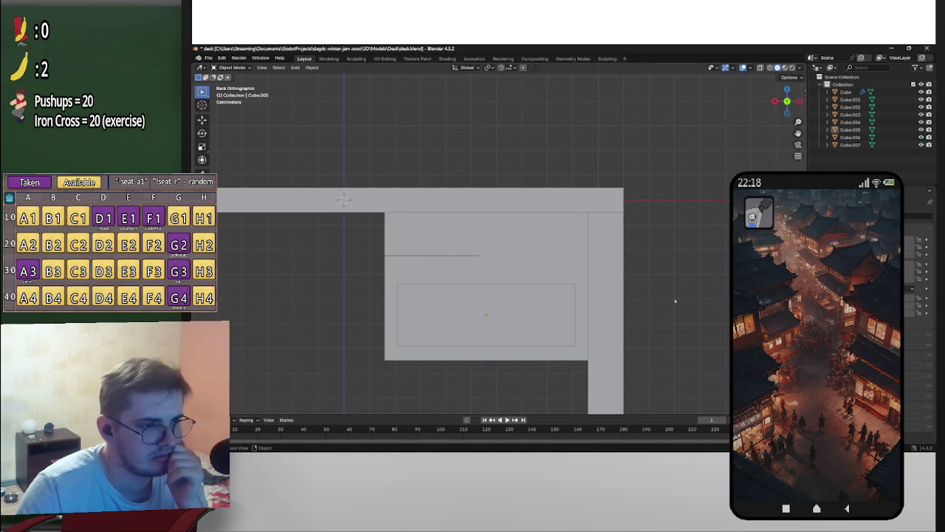
pyautogui.click(538, 248)
pyautogui.click(486, 247)
pyautogui.click(486, 248)
pyautogui.click(486, 248)
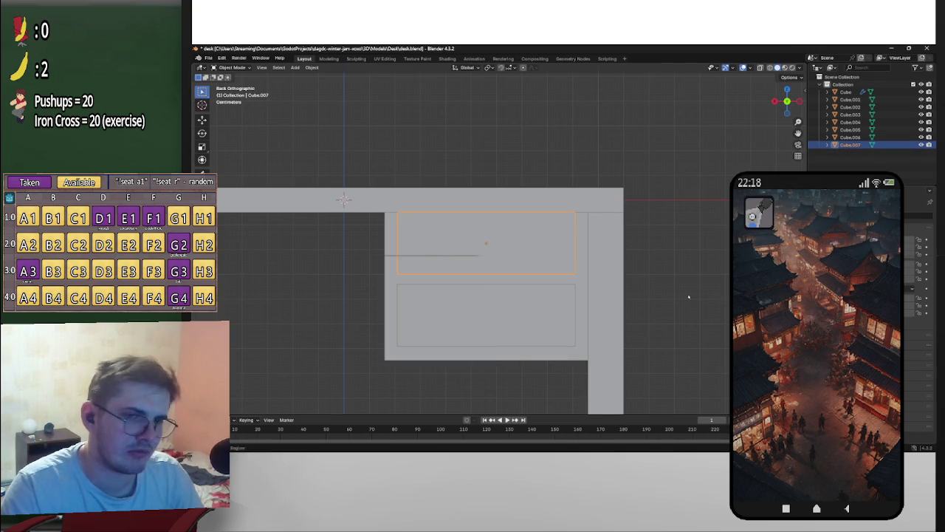
# Step: Select the drawer unit body and both drawer fronts, orbiting to check them
pyautogui.click(518, 303)
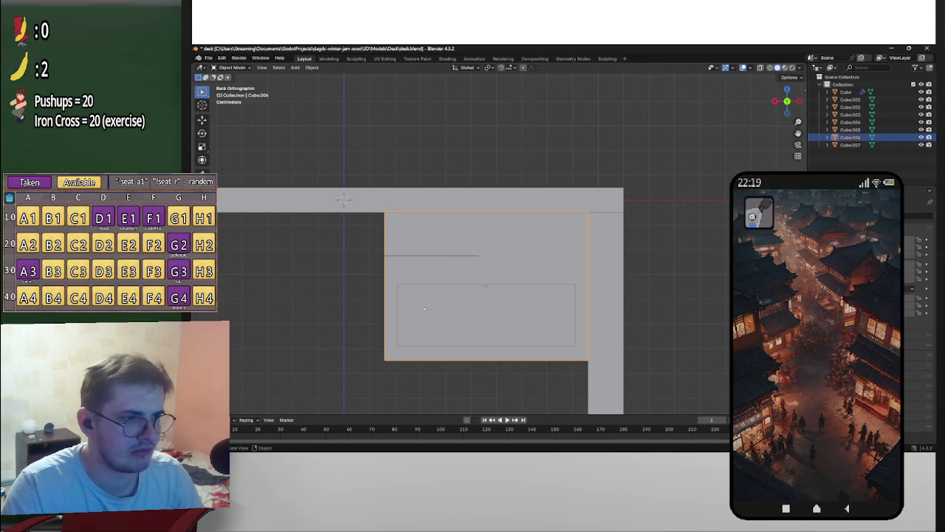
pyautogui.moveTo(488, 310); pyautogui.dragTo(517, 296, button='middle')
pyautogui.click(472, 339)
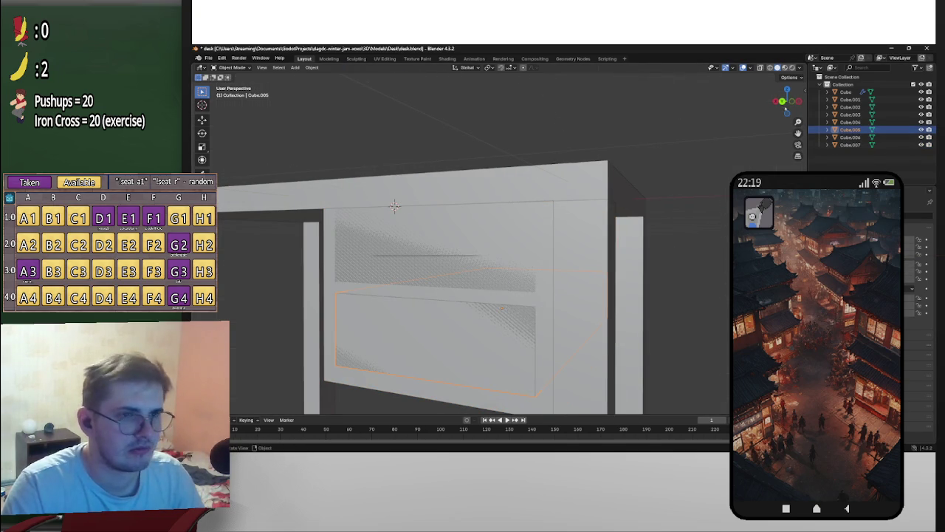
pyautogui.press('ctrl+KP_1')
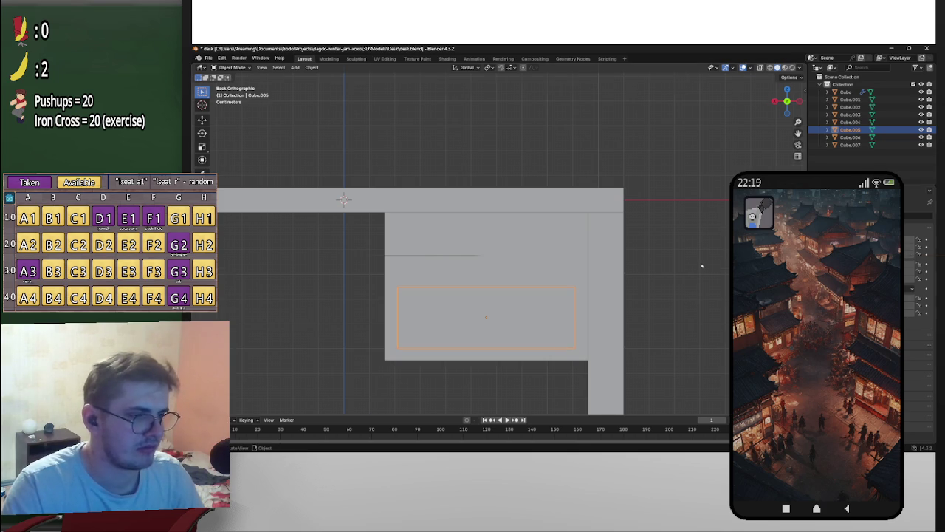
pyautogui.moveTo(701, 266); pyautogui.dragTo(640, 270, button='middle')
pyautogui.click(542, 273)
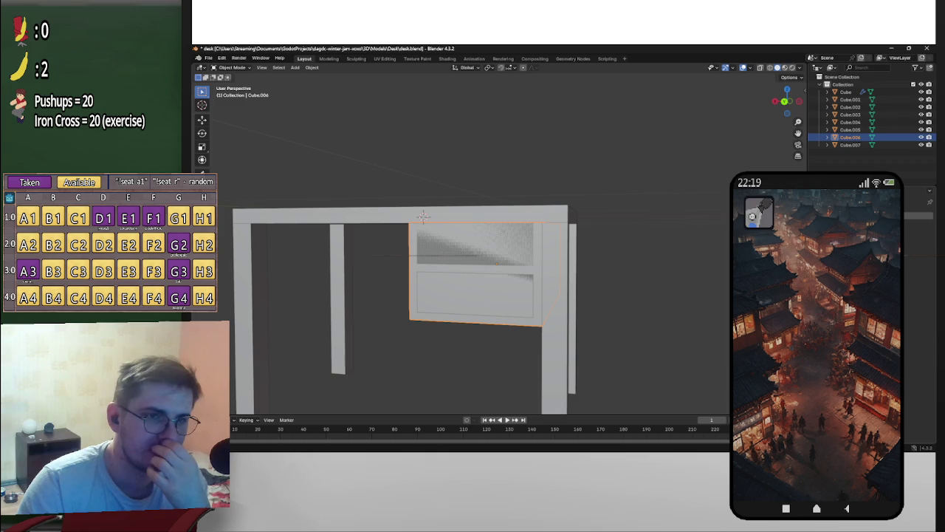
pyautogui.moveTo(458, 281)
pyautogui.mouseDown(button='middle')
pyautogui.moveTo(517, 281)
pyautogui.moveTo(443, 288)
pyautogui.moveTo(463, 288)
pyautogui.mouseUp(button='middle')
pyautogui.keyDown('shift'); pyautogui.click(463, 288); pyautogui.keyUp('shift')
pyautogui.keyDown('shift'); pyautogui.click(464, 288); pyautogui.keyUp('shift')
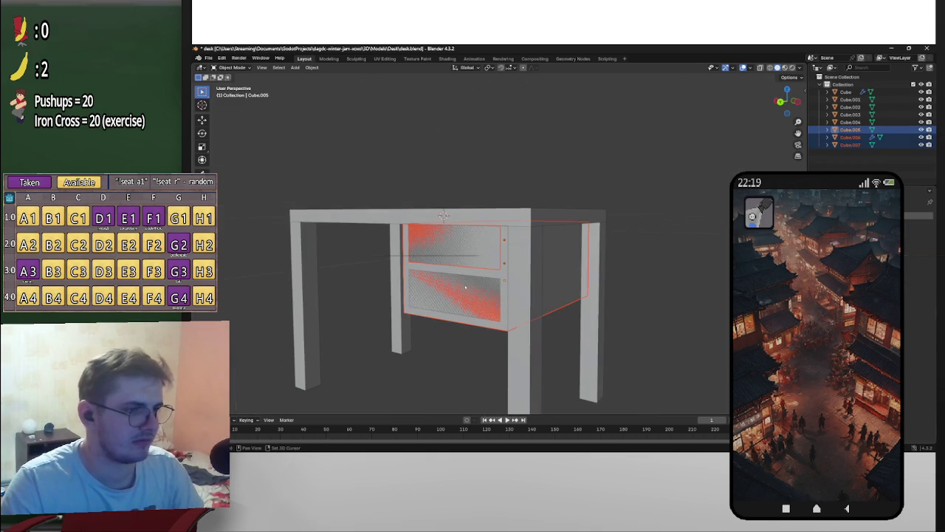
pyautogui.keyDown('shift'); pyautogui.click(458, 251); pyautogui.keyUp('shift')
# Step: Zoom to the drawer box, deselect the unit body, and switch to Left view
pyautogui.moveTo(458, 251)
pyautogui.mouseDown(button='middle')
pyautogui.moveTo(698, 262)
pyautogui.moveTo(616, 266)
pyautogui.mouseUp(button='middle')
pyautogui.press('KP_Decimal')
pyautogui.scroll(-4, 699, 262)
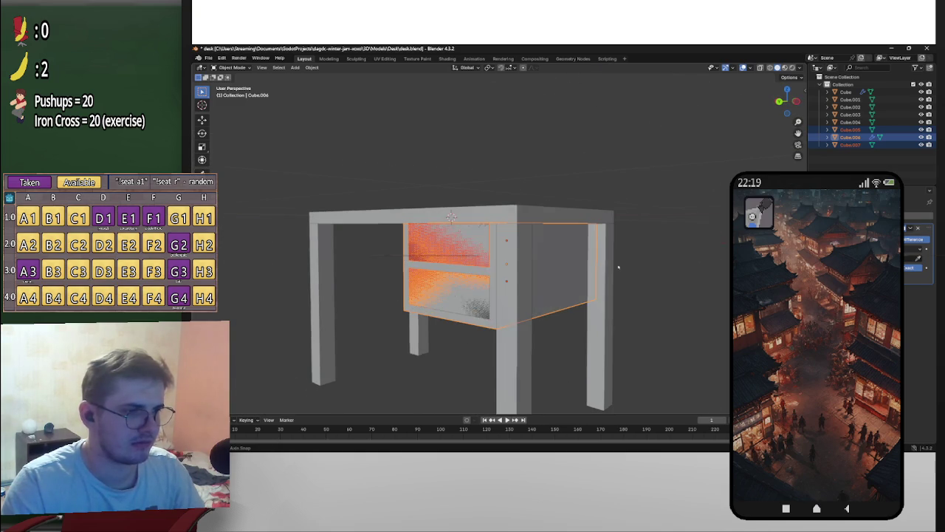
pyautogui.keyDown('shift'); pyautogui.click(452, 218); pyautogui.keyUp('shift')
pyautogui.moveTo(452, 216); pyautogui.dragTo(480, 214, button='middle')
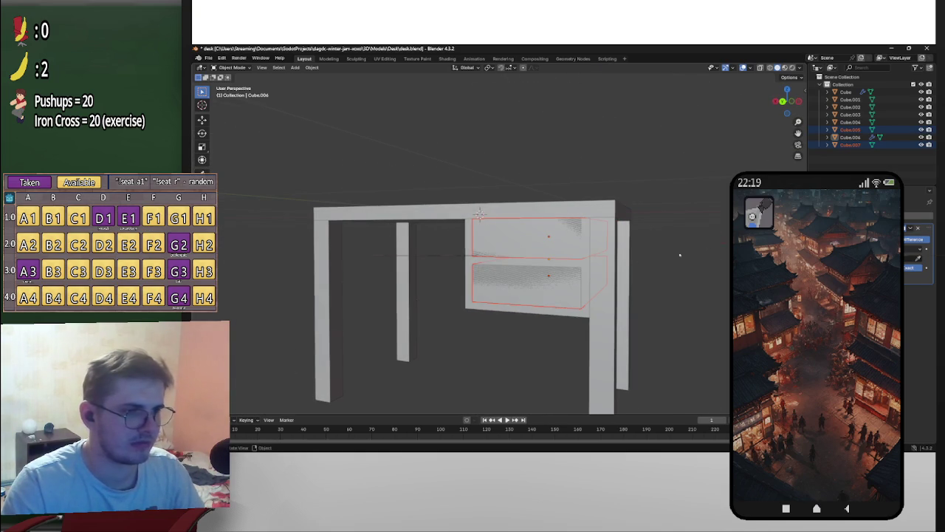
pyautogui.click(777, 101)
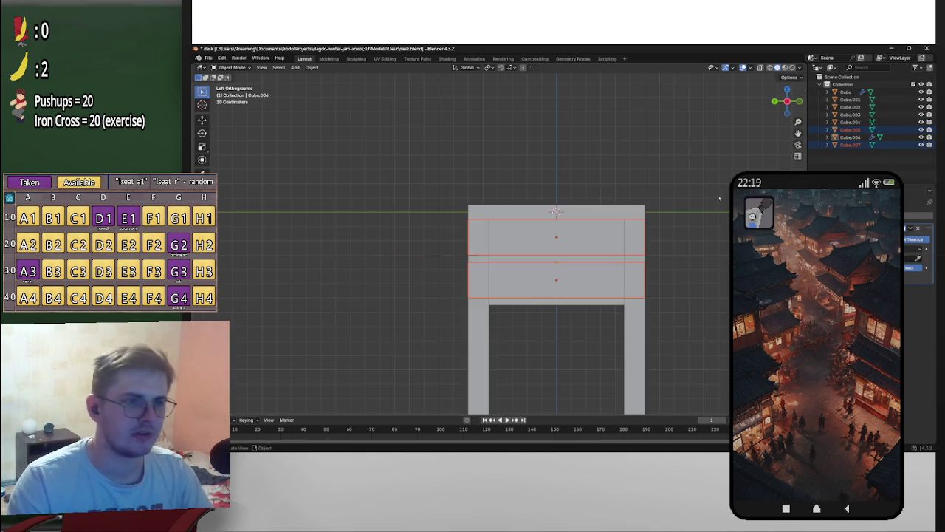
# Step: Check object properties, test a drawer slide, then select the upper front and drawer unit
pyautogui.click(813, 236)
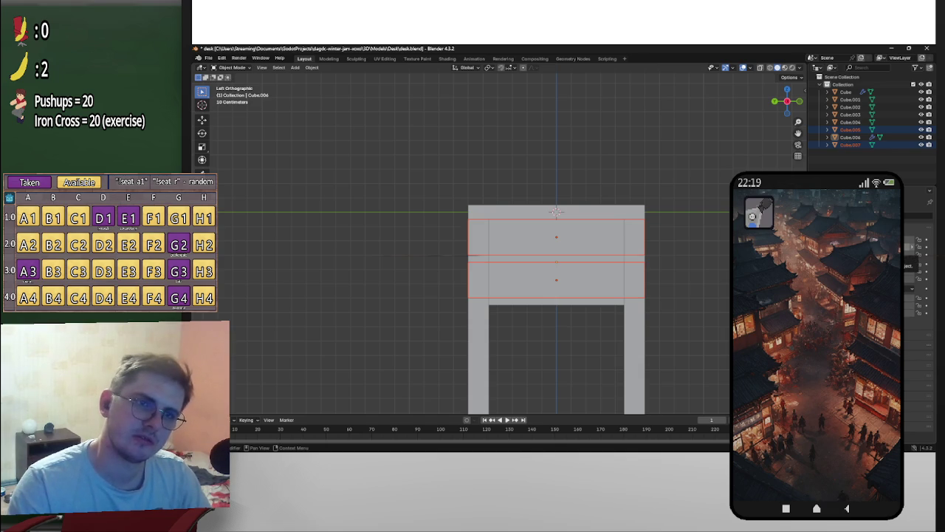
pyautogui.press('g')
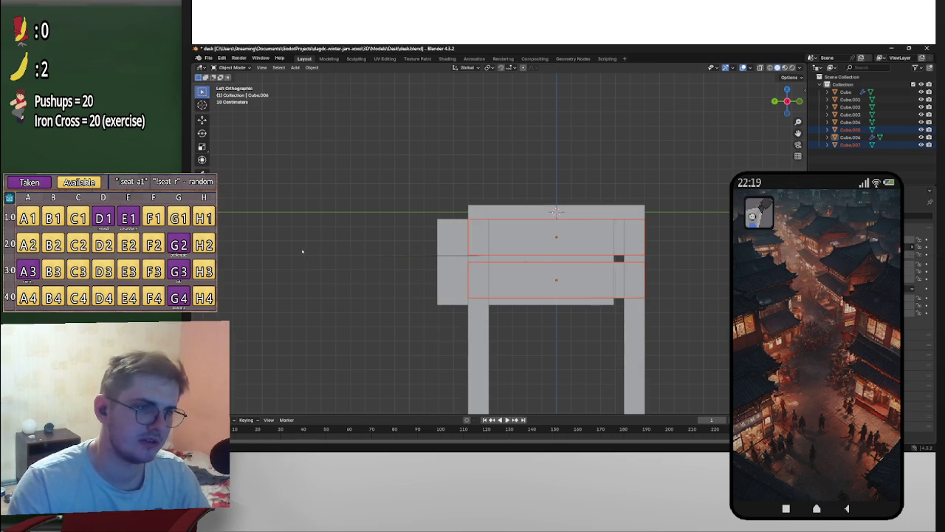
pyautogui.press('Escape')
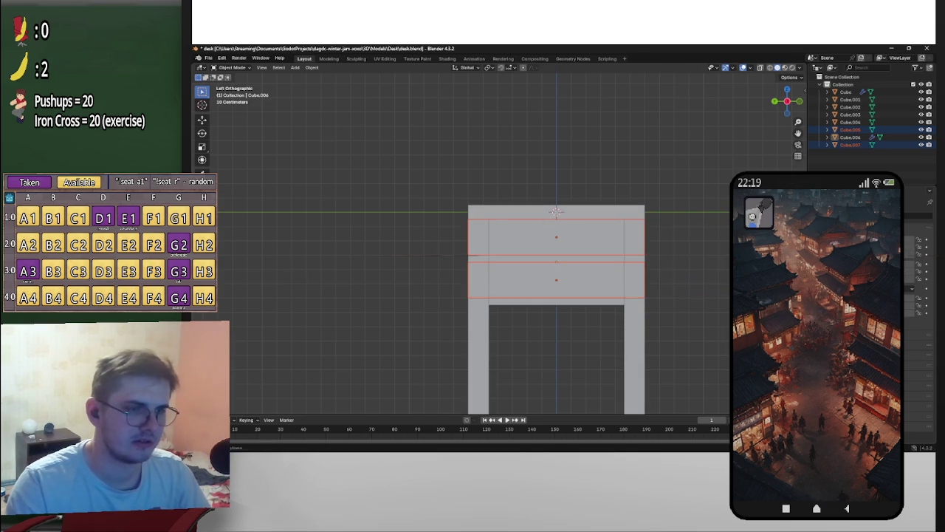
pyautogui.moveTo(665, 263); pyautogui.dragTo(727, 274, button='middle')
pyautogui.click(558, 262)
pyautogui.keyDown('shift'); pyautogui.click(557, 287); pyautogui.keyUp('shift')
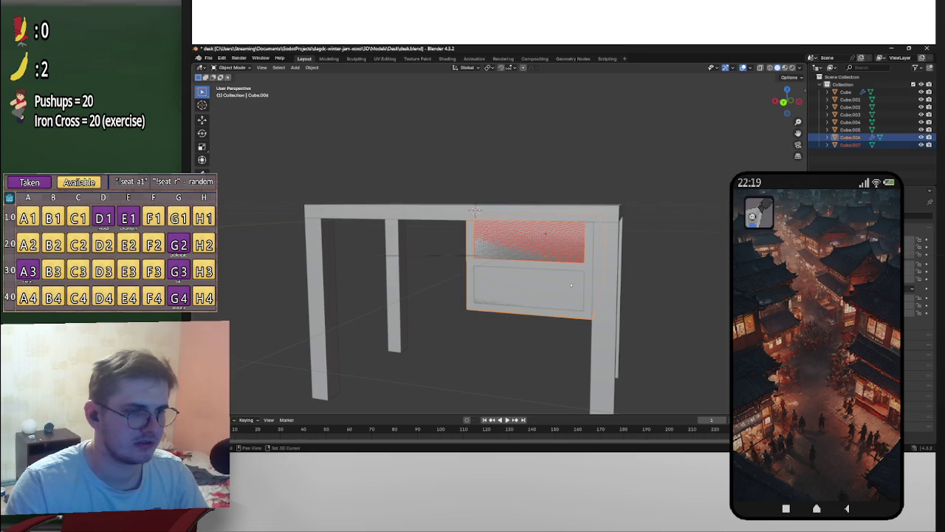
pyautogui.moveTo(570, 285); pyautogui.dragTo(555, 278, button='middle')
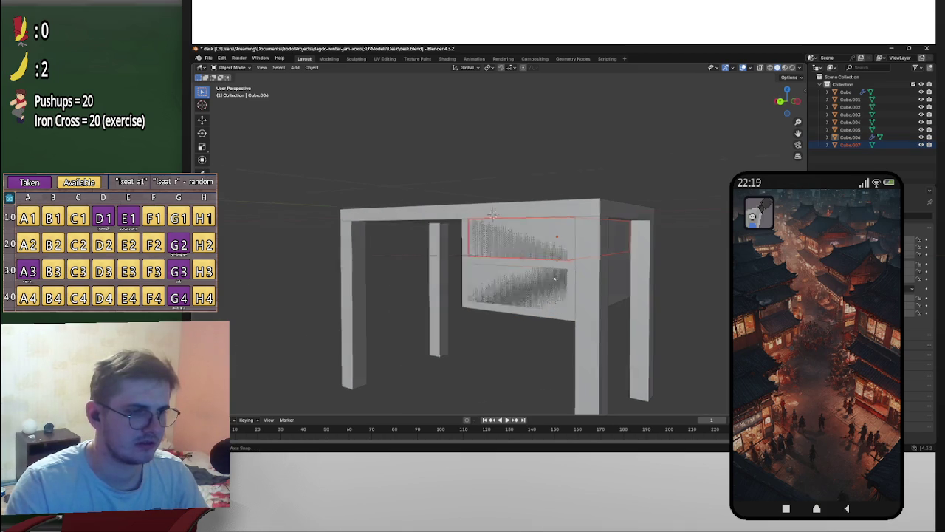
# Step: Add the lower drawer front to the selection with the drawer unit active
pyautogui.keyDown('shift'); pyautogui.click(554, 278); pyautogui.keyUp('shift')
pyautogui.keyDown('shift'); pyautogui.click(551, 276); pyautogui.keyUp('shift')
pyautogui.keyDown('shift'); pyautogui.click(548, 276); pyautogui.keyUp('shift')
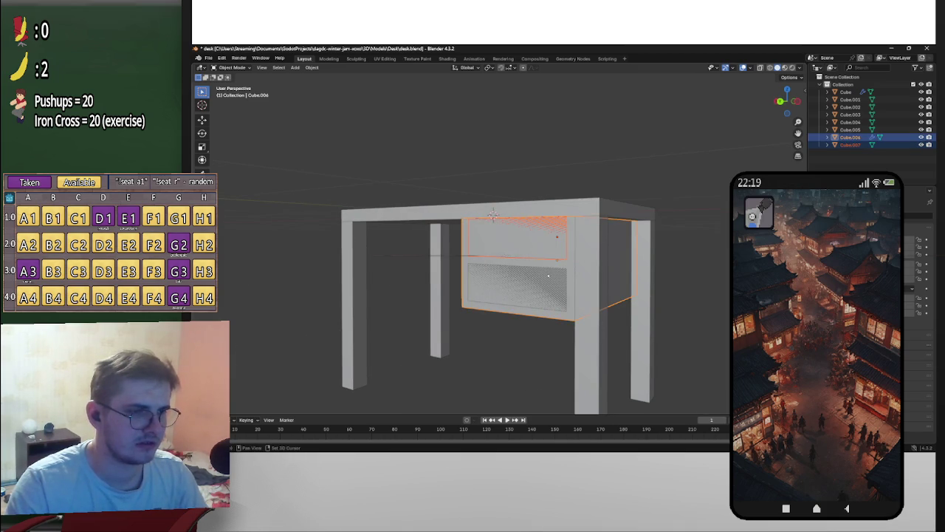
pyautogui.keyDown('shift'); pyautogui.click(548, 276); pyautogui.keyUp('shift')
pyautogui.keyDown('shift'); pyautogui.click(573, 264); pyautogui.keyUp('shift')
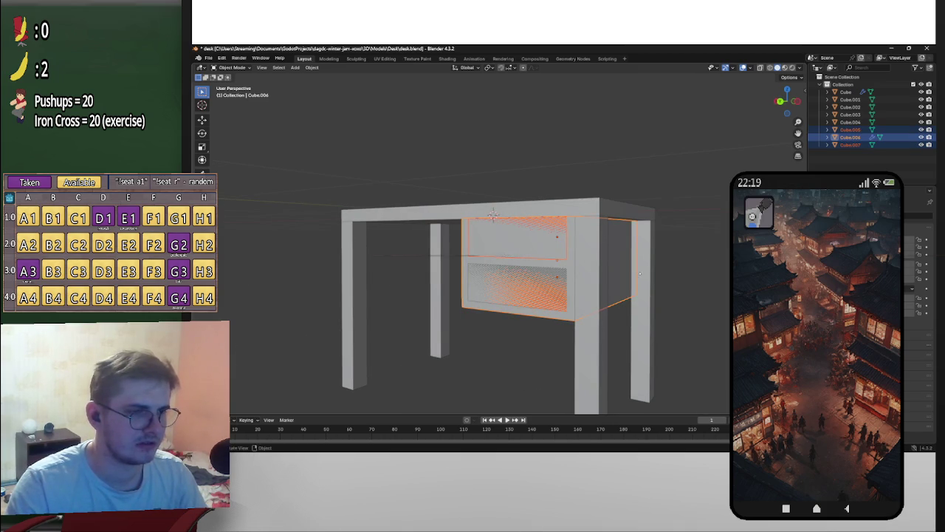
pyautogui.keyDown('shift'); pyautogui.click(571, 271); pyautogui.keyUp('shift')
pyautogui.keyDown('shift'); pyautogui.click(571, 271); pyautogui.keyUp('shift')
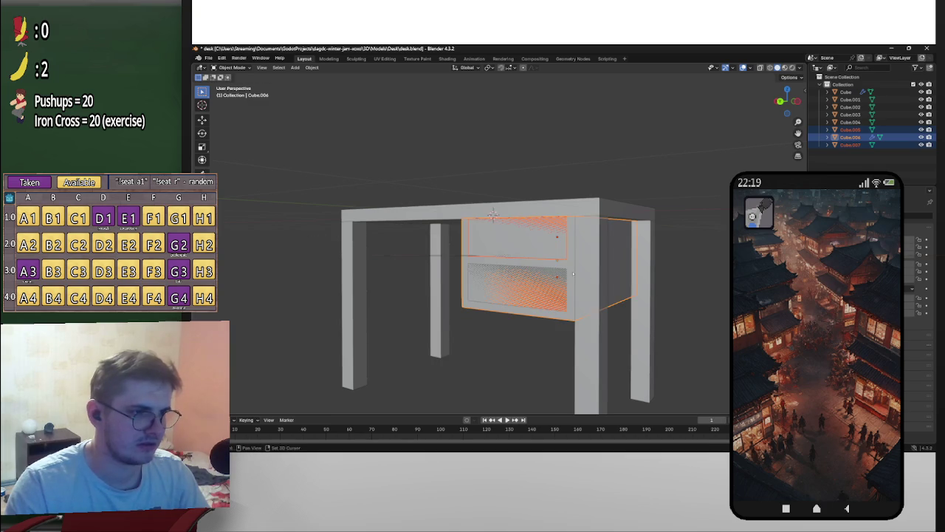
pyautogui.keyDown('shift'); pyautogui.click(572, 272); pyautogui.keyUp('shift')
# Step: In side orthographic view, move the selected drawer pieces out beside the desk
pyautogui.press('g')
pyautogui.press('Escape')
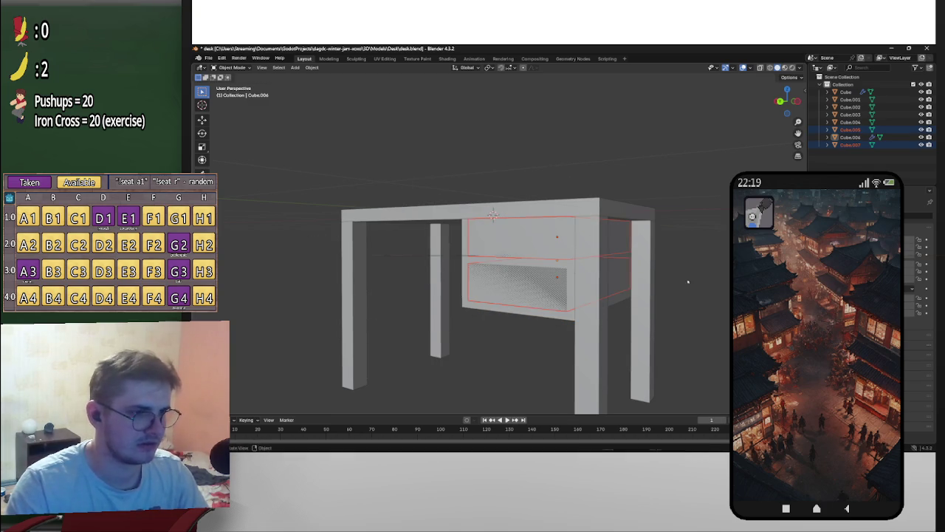
pyautogui.click(797, 102)
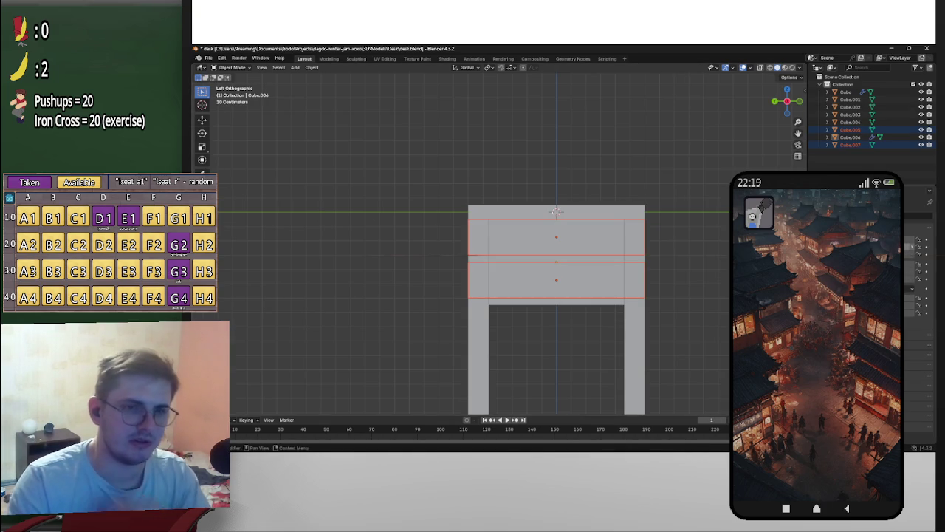
pyautogui.press('g')
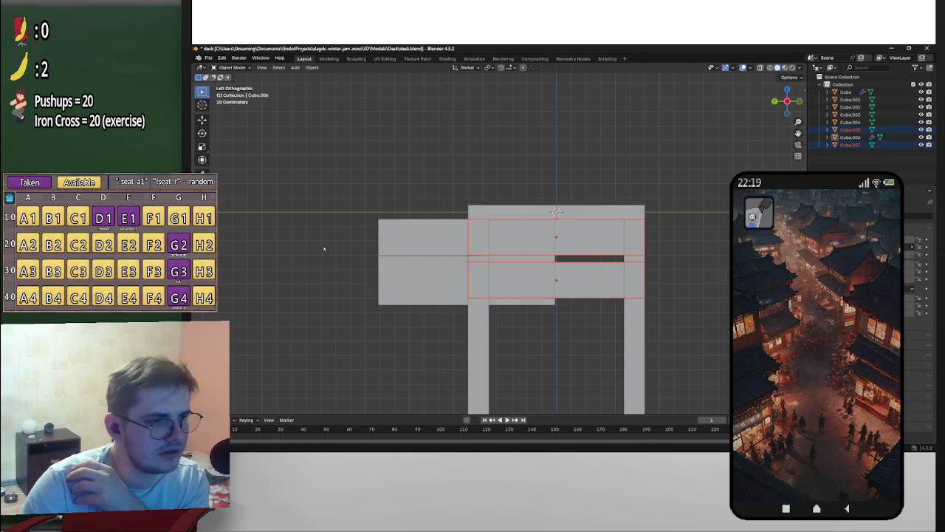
pyautogui.press('Return')
pyautogui.moveTo(591, 221); pyautogui.dragTo(667, 232, button='middle')
pyautogui.scroll(-5, 667, 264)
pyautogui.moveTo(657, 270); pyautogui.dragTo(666, 259, button='middle')
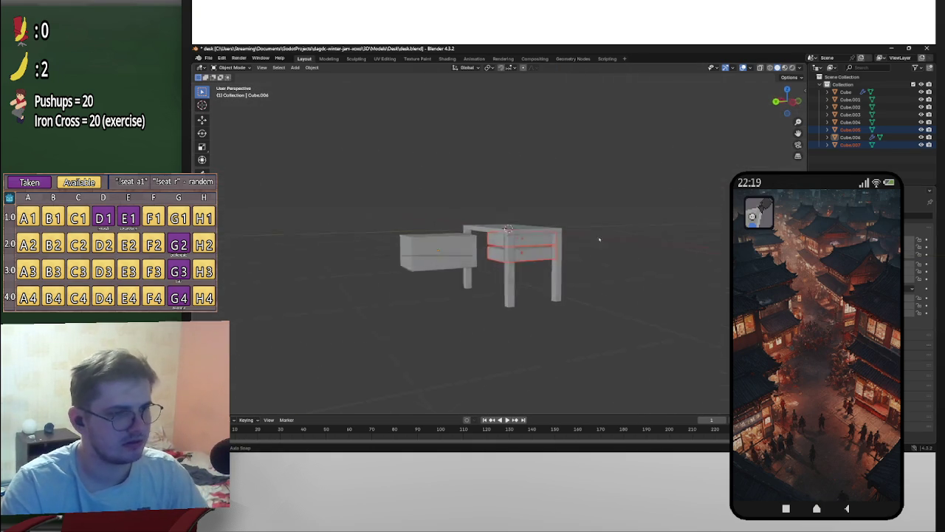
# Step: Select the drawer housing and orbit to inspect it from both sides
pyautogui.scroll(4, 634, 287)
pyautogui.scroll(2, 634, 287)
pyautogui.click(487, 240)
pyautogui.click(567, 308)
pyautogui.moveTo(580, 291); pyautogui.dragTo(661, 261, button='middle')
pyautogui.scroll(3, 651, 253)
pyautogui.moveTo(594, 284); pyautogui.dragTo(686, 254, button='middle')
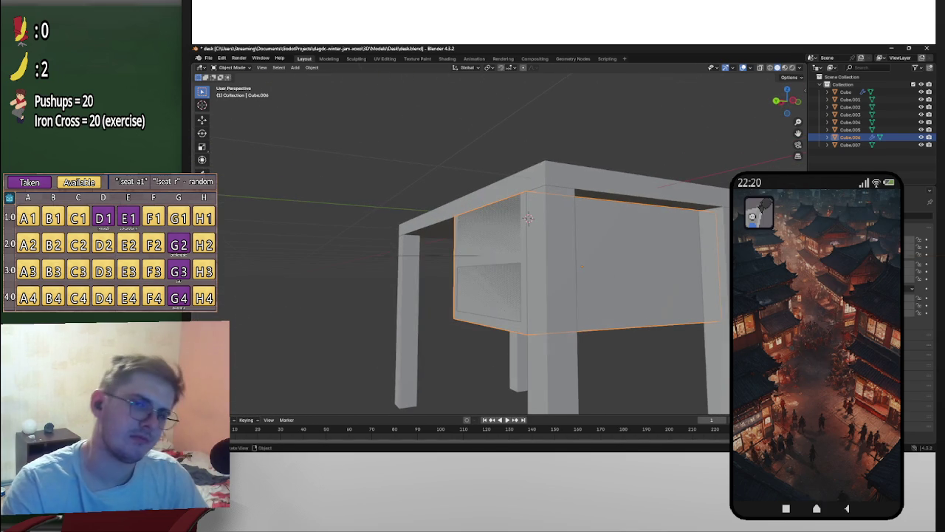
# Step: Select the upper drawer and slide it outward from the desk front
pyautogui.click(528, 218)
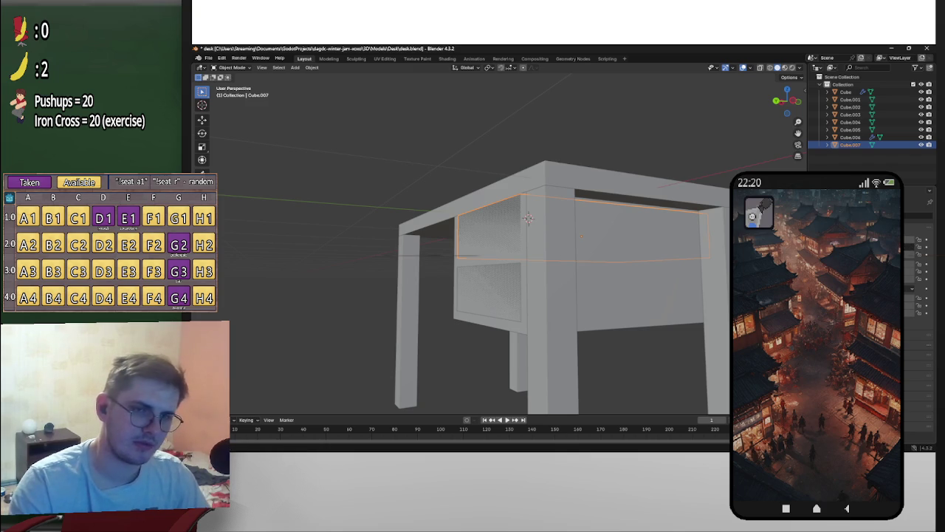
pyautogui.press('g')
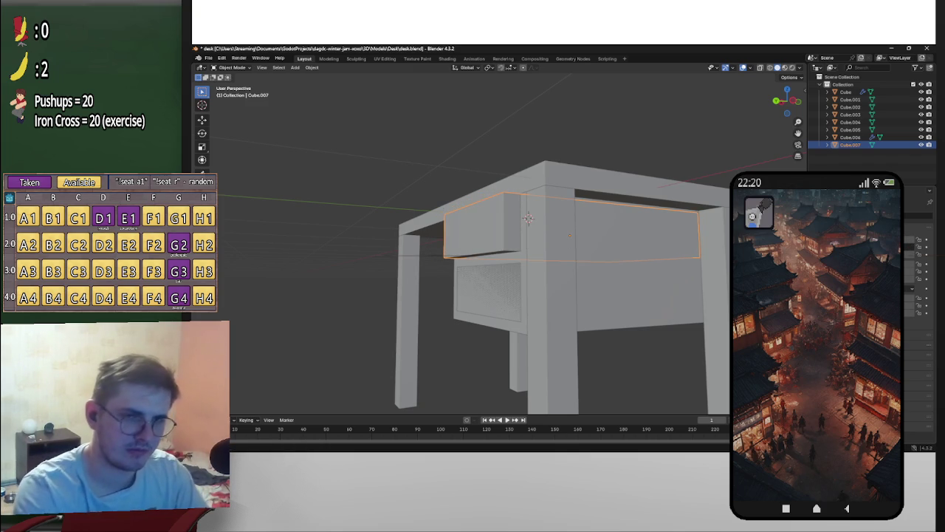
pyautogui.moveTo(643, 251)
pyautogui.mouseDown(button='middle')
pyautogui.moveTo(683, 252)
pyautogui.moveTo(603, 259)
pyautogui.moveTo(726, 277)
pyautogui.mouseUp(button='middle')
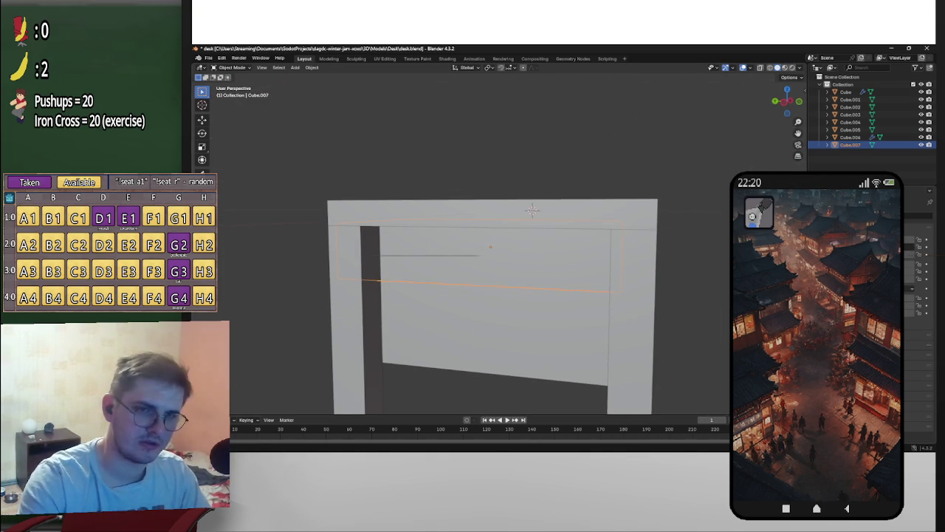
# Step: Return the upper and lower drawers flush into the drawer unit
pyautogui.hotkey('ctrl', 'z')
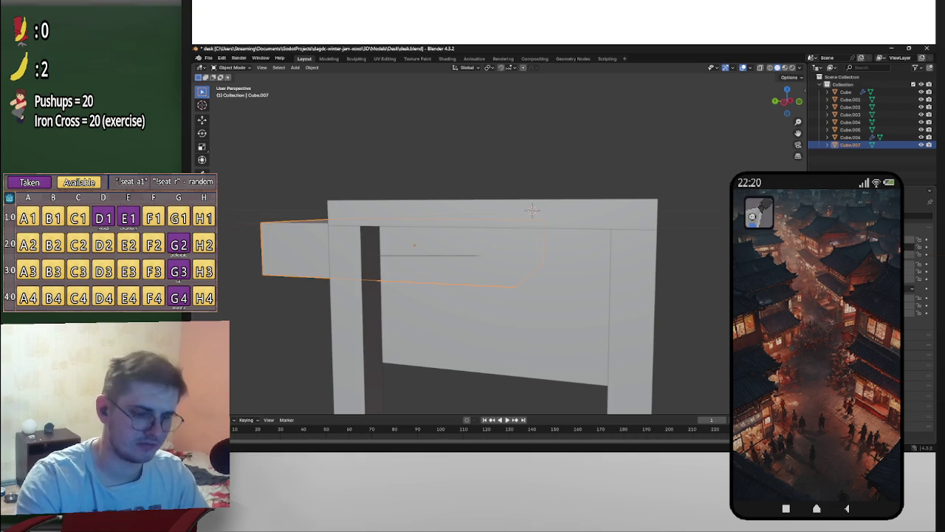
pyautogui.hotkey('ctrl', 'shift', 'z')
pyautogui.moveTo(620, 284)
pyautogui.mouseDown(button='middle')
pyautogui.moveTo(680, 264)
pyautogui.moveTo(687, 271)
pyautogui.moveTo(562, 268)
pyautogui.mouseUp(button='middle')
pyautogui.moveTo(664, 288)
pyautogui.mouseDown(button='middle')
pyautogui.moveTo(686, 283)
pyautogui.moveTo(654, 280)
pyautogui.moveTo(702, 278)
pyautogui.moveTo(682, 266)
pyautogui.moveTo(724, 274)
pyautogui.moveTo(658, 280)
pyautogui.moveTo(626, 278)
pyautogui.moveTo(637, 270)
pyautogui.moveTo(600, 259)
pyautogui.moveTo(553, 263)
pyautogui.moveTo(561, 263)
pyautogui.mouseUp(button='middle')
pyautogui.click(578, 262)
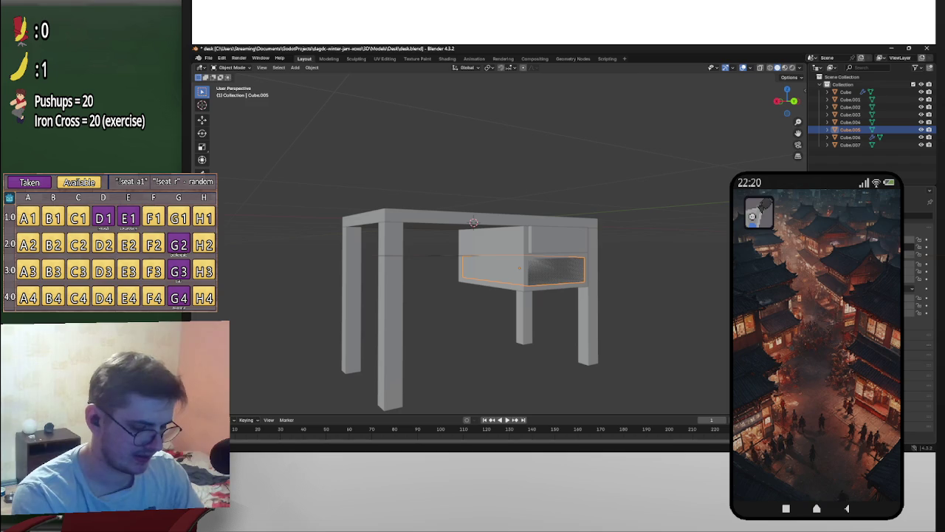
pyautogui.press('g')
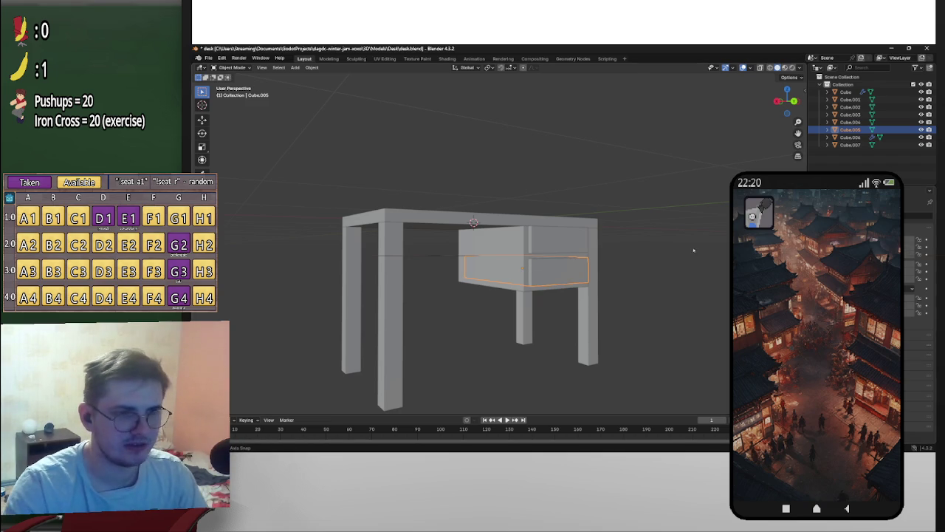
# Step: Inspect the housing's Boolean Difference modifier, then select the tabletop and start renaming it
pyautogui.moveTo(694, 252); pyautogui.dragTo(544, 270, button='middle')
pyautogui.click(535, 264)
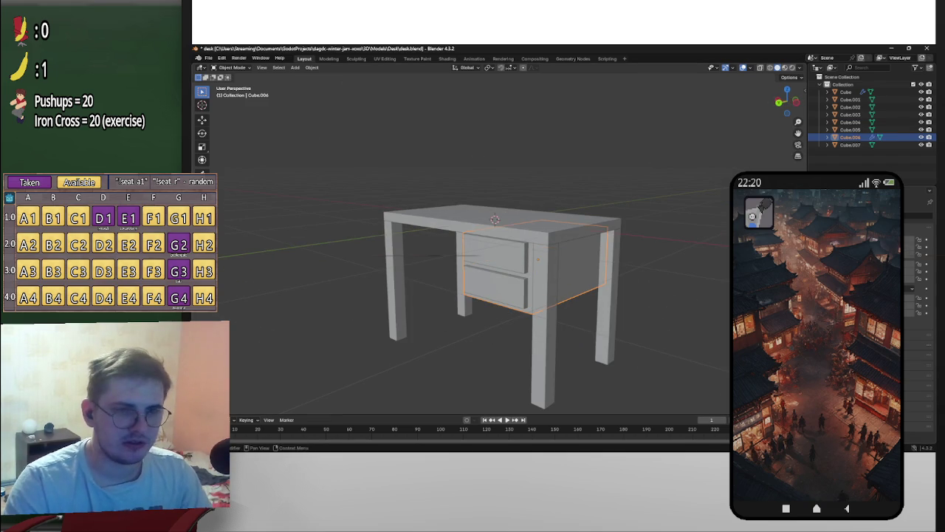
pyautogui.click(849, 243)
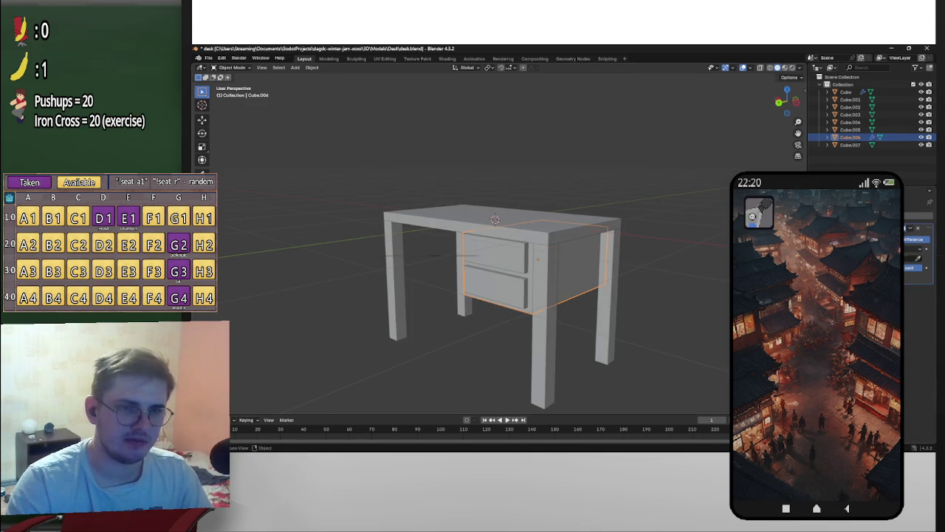
pyautogui.click(510, 257)
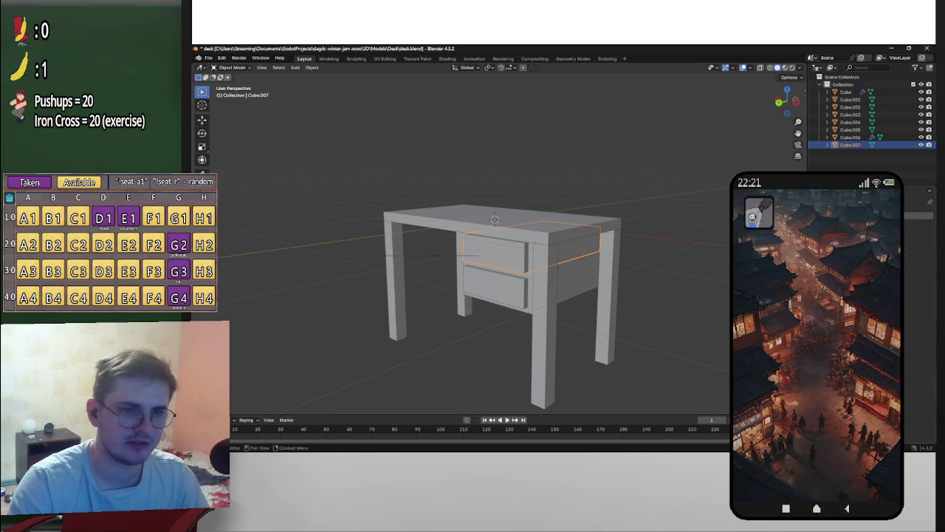
pyautogui.click(850, 137)
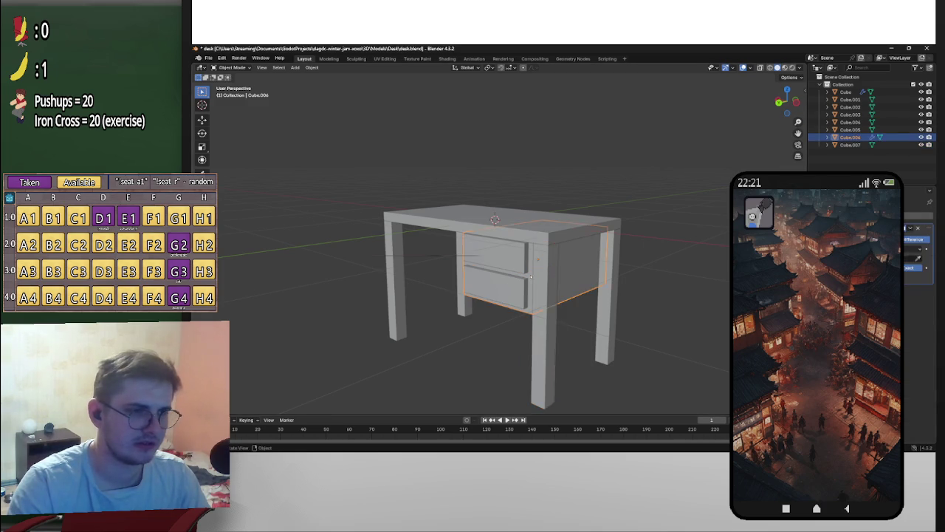
pyautogui.moveTo(576, 266); pyautogui.dragTo(660, 260, button='middle')
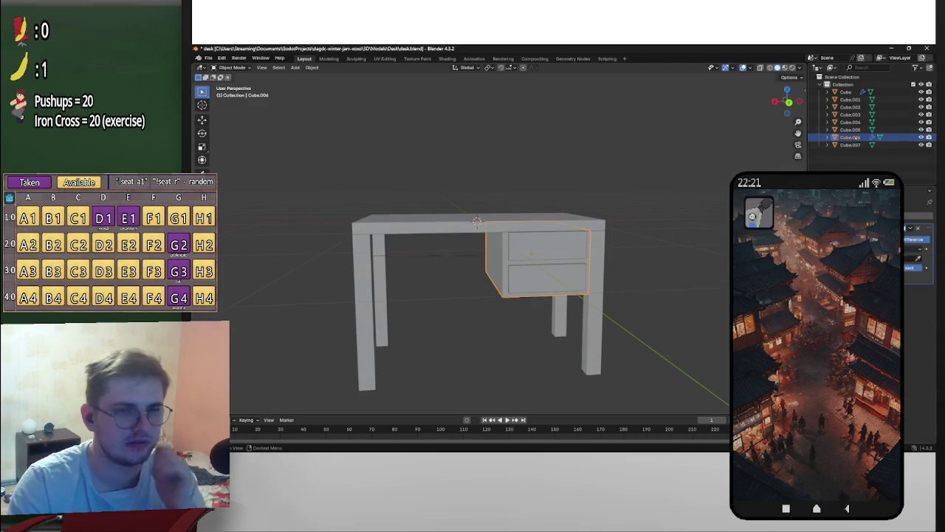
pyautogui.click(845, 91)
pyautogui.doubleClick(846, 91)
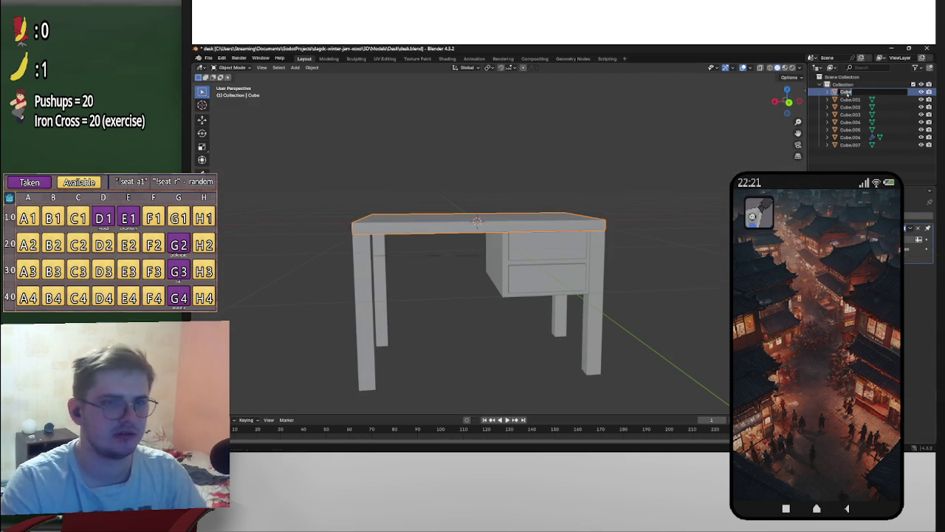
# Step: Confirm the tabletop's name Top and rename the first leg, Cube.001, to Leg
pyautogui.write('Top')
pyautogui.press('Return')
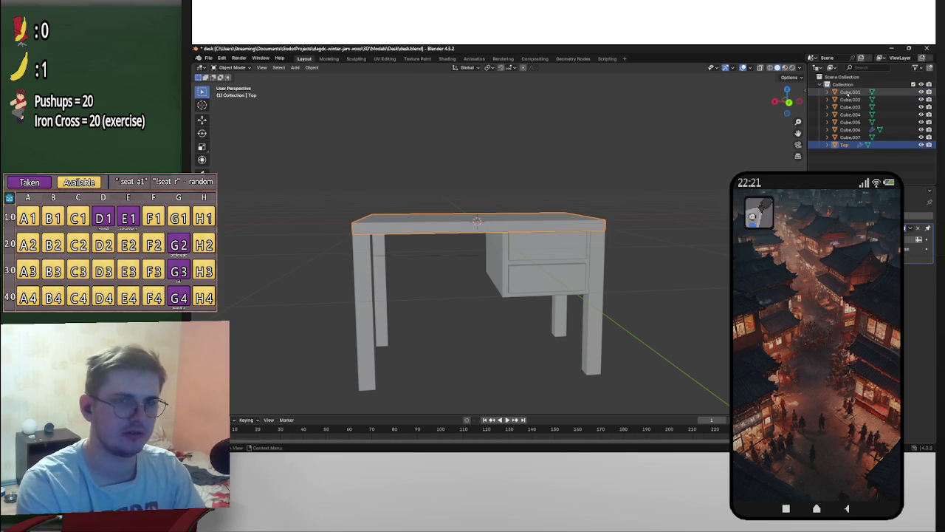
pyautogui.click(378, 300)
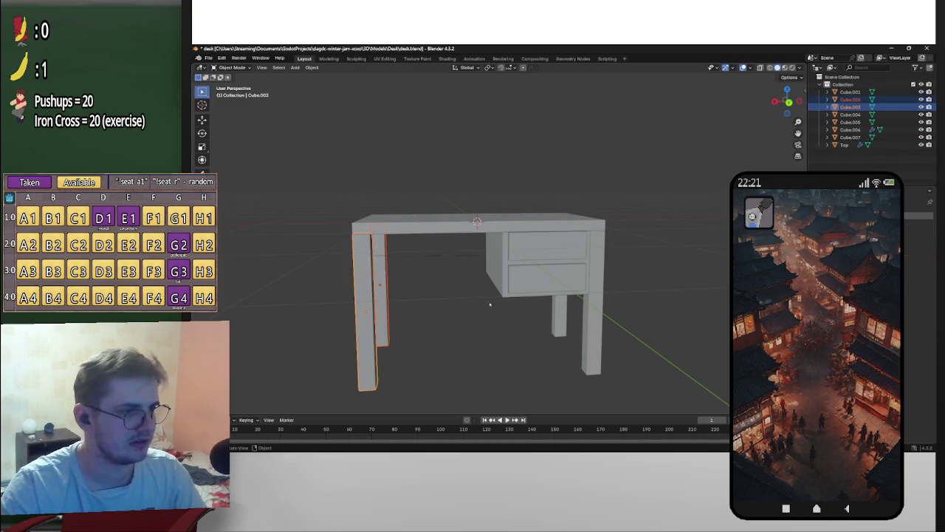
pyautogui.click(849, 92)
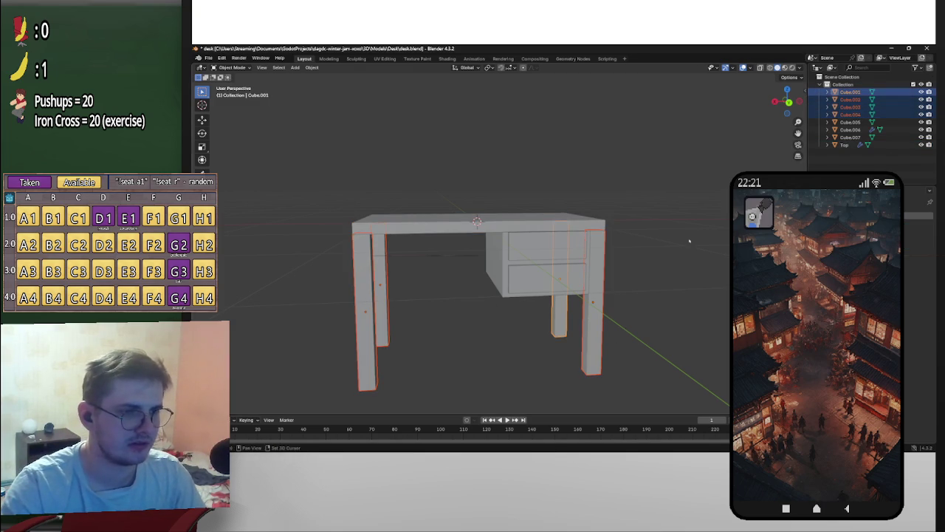
pyautogui.doubleClick(846, 92)
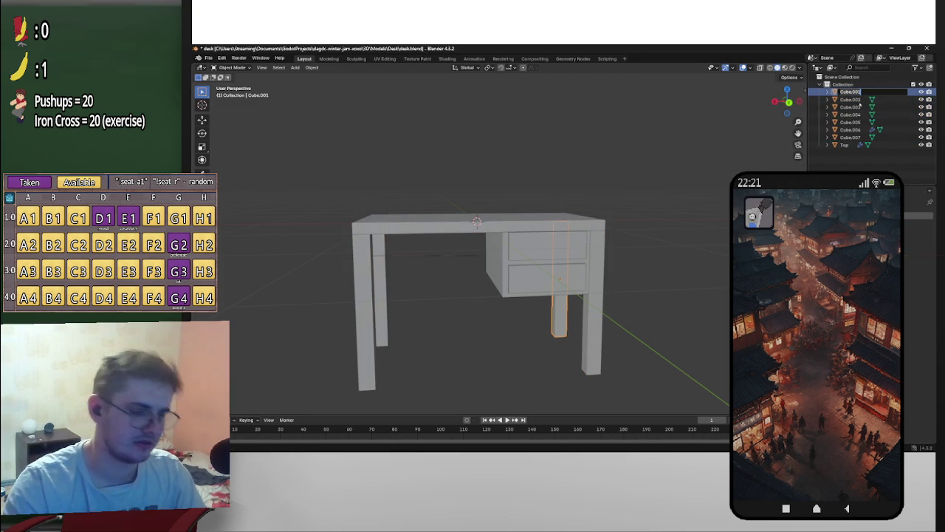
pyautogui.write('Leg')
pyautogui.press('Return')
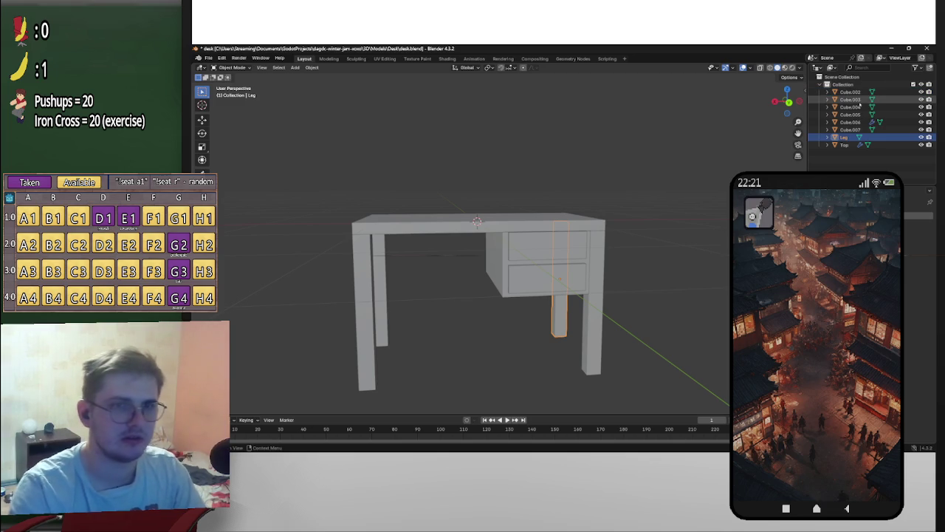
# Step: Rename the other three leg objects, Cube.002 to Cube.004, with the Leg name
pyautogui.doubleClick(856, 92)
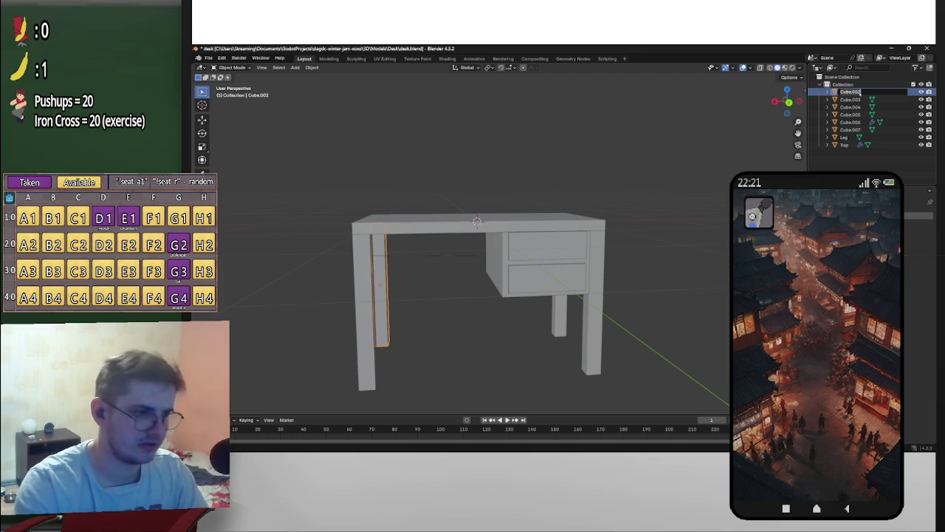
pyautogui.write('Leg')
pyautogui.press('Return')
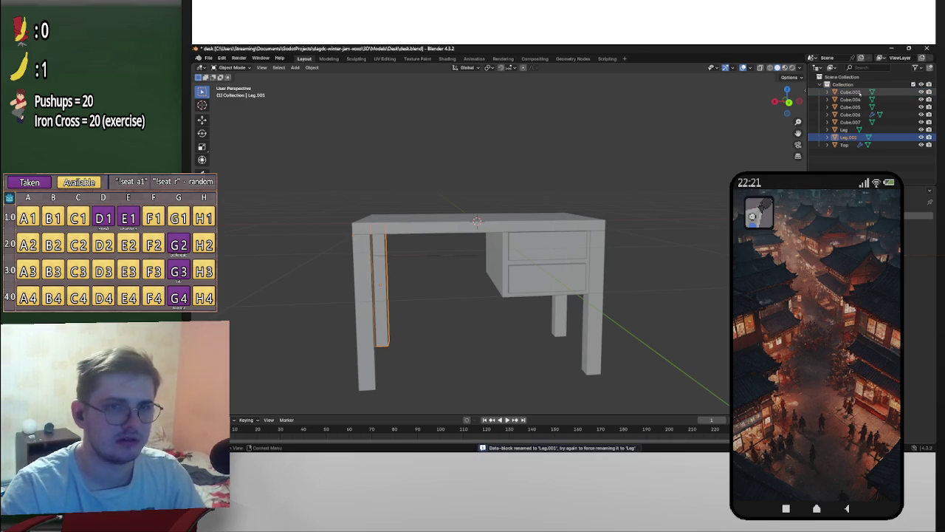
pyautogui.doubleClick(853, 93)
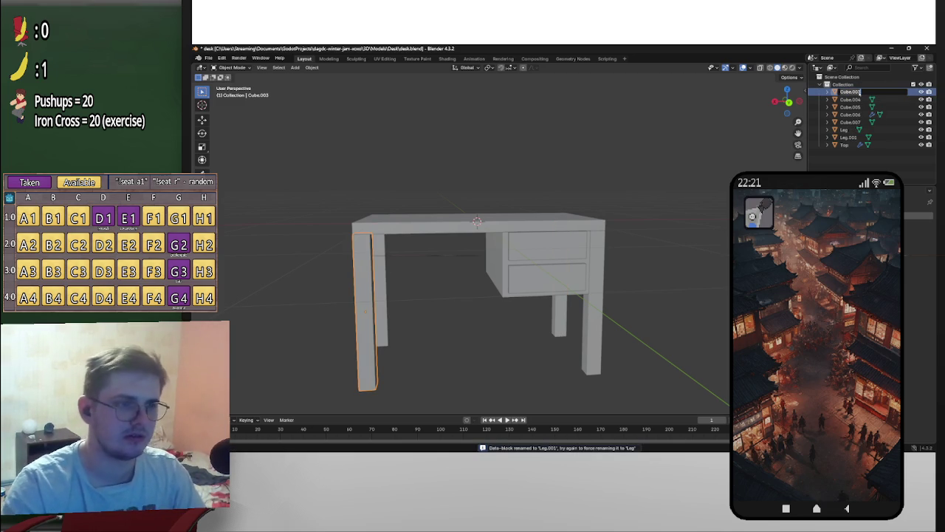
pyautogui.press('Return')
pyautogui.doubleClick(853, 92)
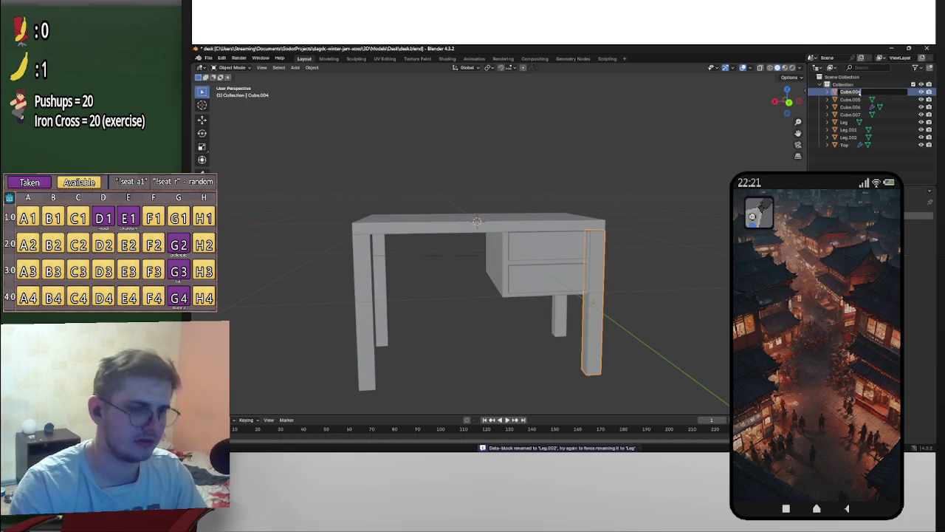
pyautogui.press('Return')
# Step: Rename the drawer parts Drawer, DrawerBox and Drawer.001 for the upper drawer
pyautogui.doubleClick(853, 93)
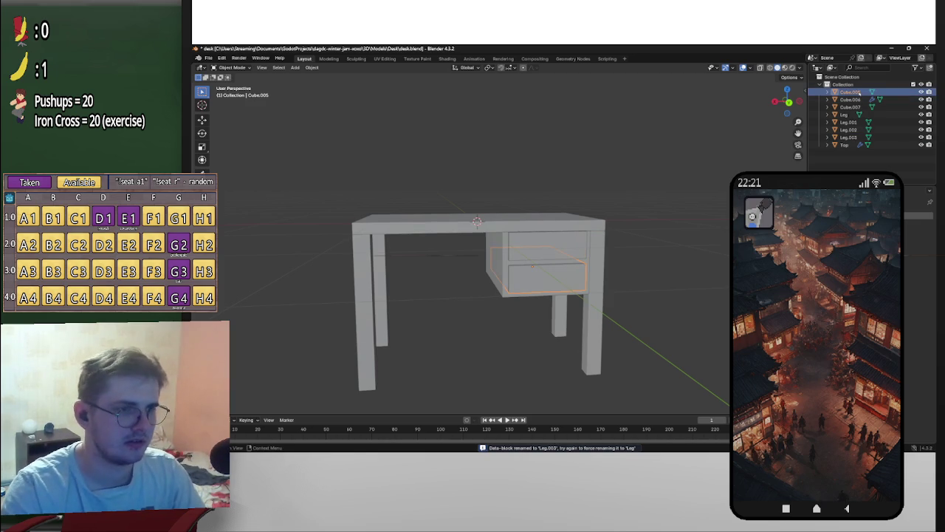
pyautogui.moveTo(517, 295); pyautogui.dragTo(443, 295, button='middle')
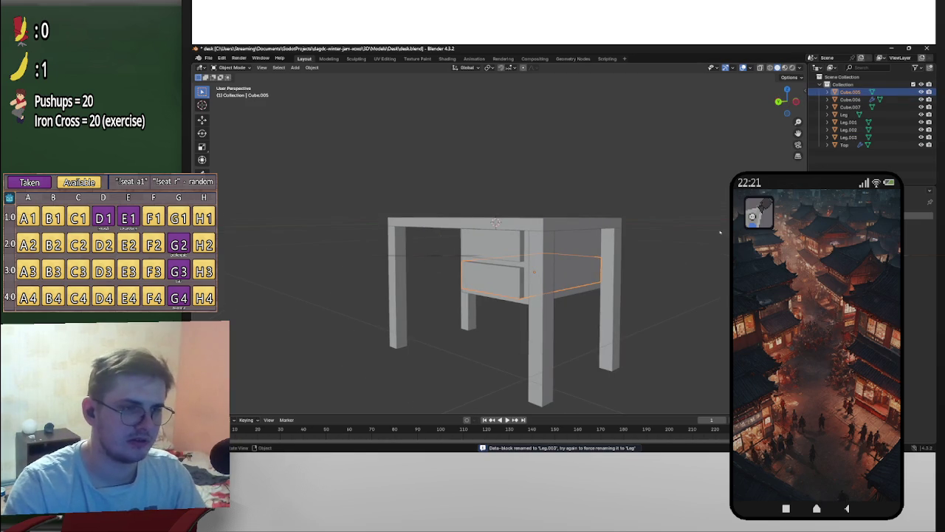
pyautogui.doubleClick(851, 92)
pyautogui.write('rawer')
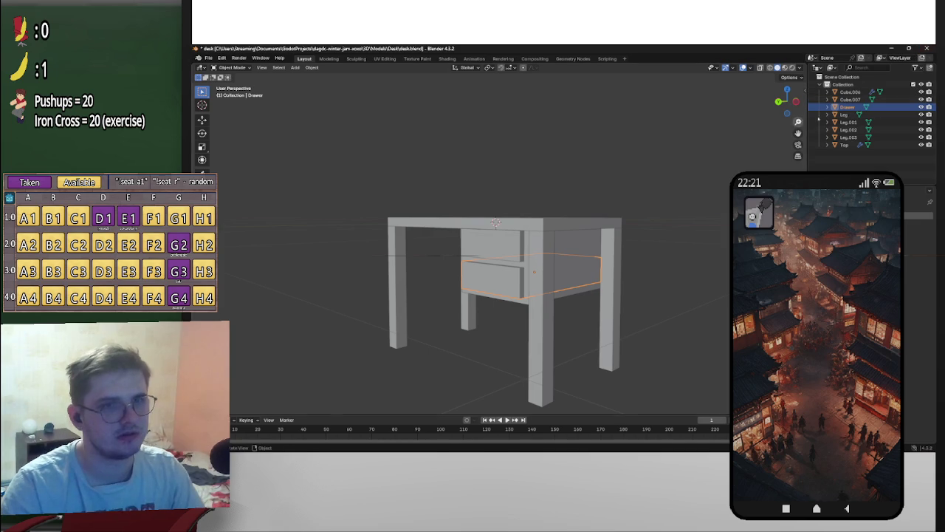
pyautogui.doubleClick(851, 91)
pyautogui.write('DrawerBox')
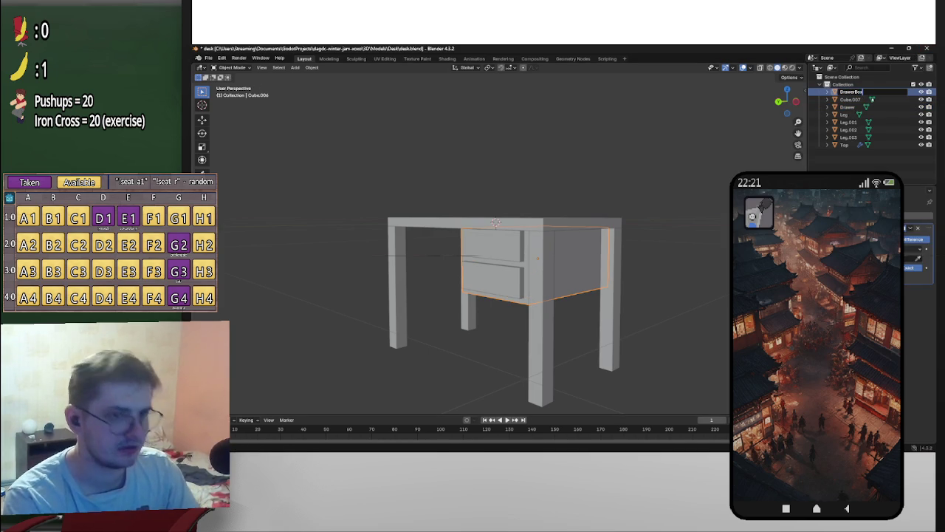
pyautogui.press('Return')
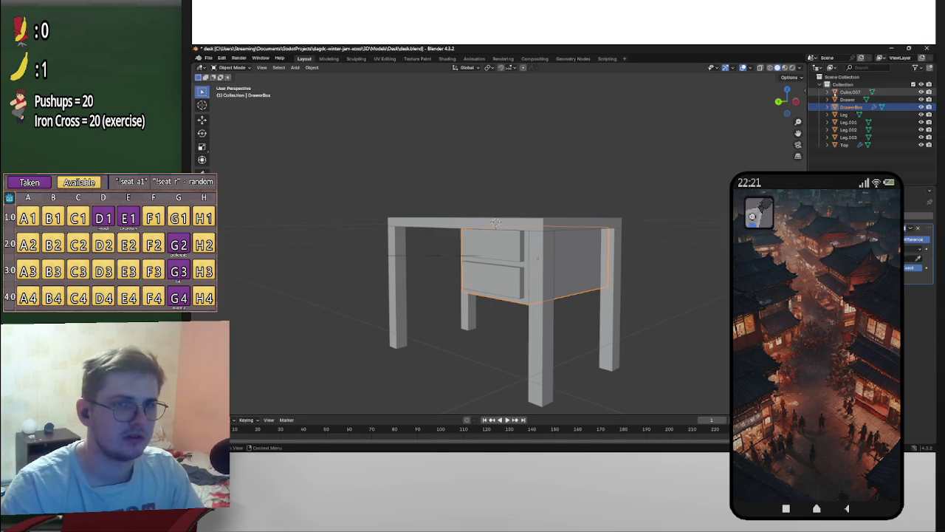
pyautogui.click(848, 92)
pyautogui.doubleClick(847, 92)
pyautogui.write('rawer')
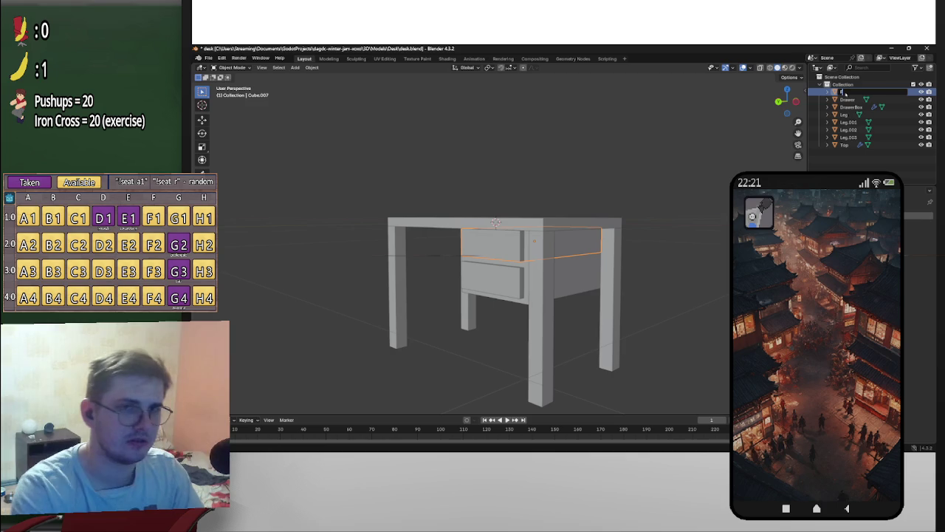
pyautogui.press('Return')
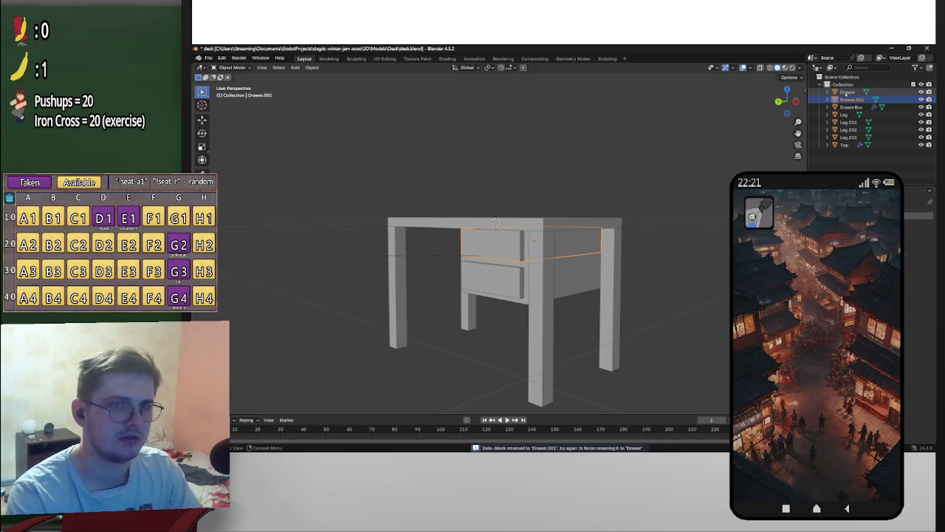
pyautogui.scroll(-3, 715, 242)
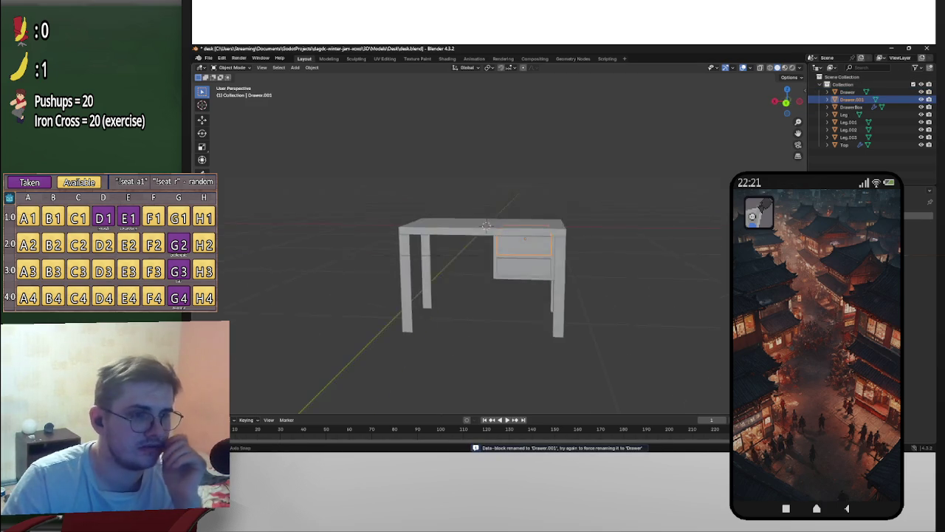
# Step: Remove the second Boolean modifier from DrawerBox
pyautogui.scroll(3, 715, 242)
pyautogui.moveTo(716, 243); pyautogui.dragTo(694, 236, button='middle')
pyautogui.scroll(3, 694, 236)
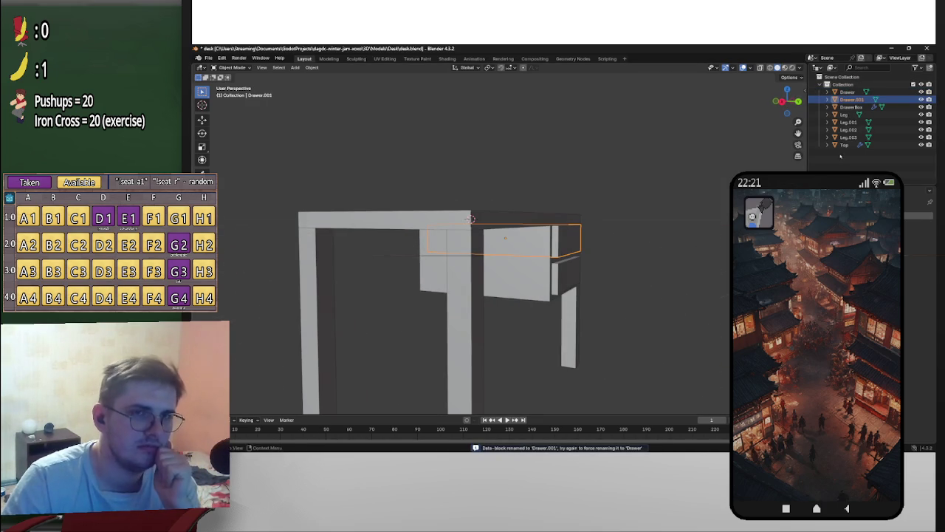
pyautogui.click(517, 278)
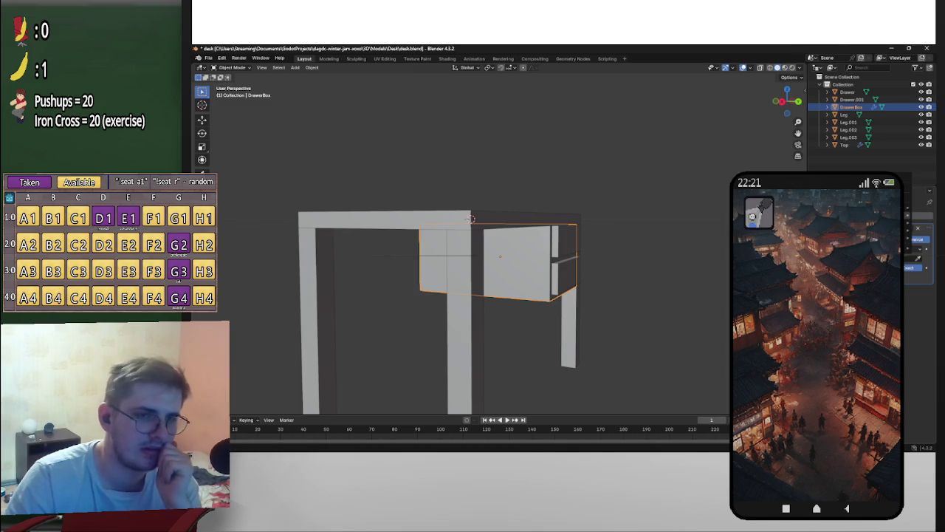
pyautogui.moveTo(635, 263); pyautogui.dragTo(662, 262, button='middle')
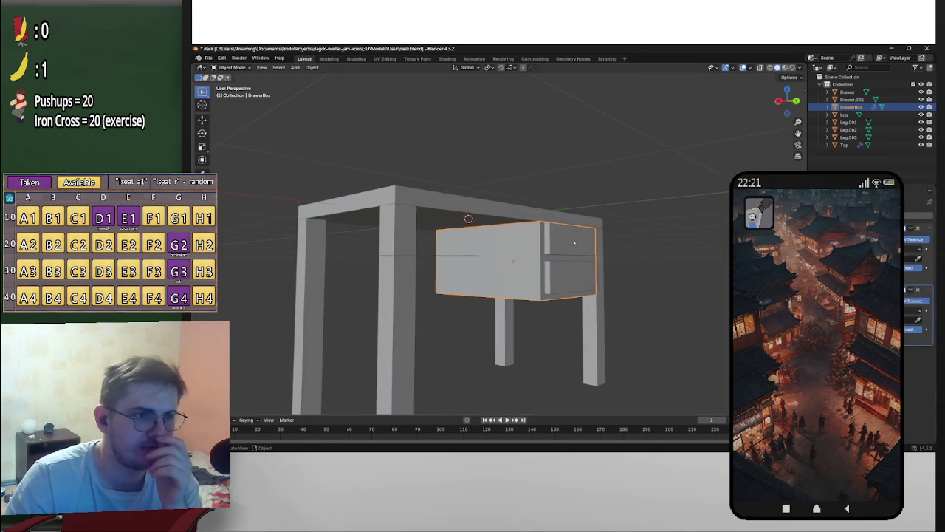
pyautogui.click(847, 92)
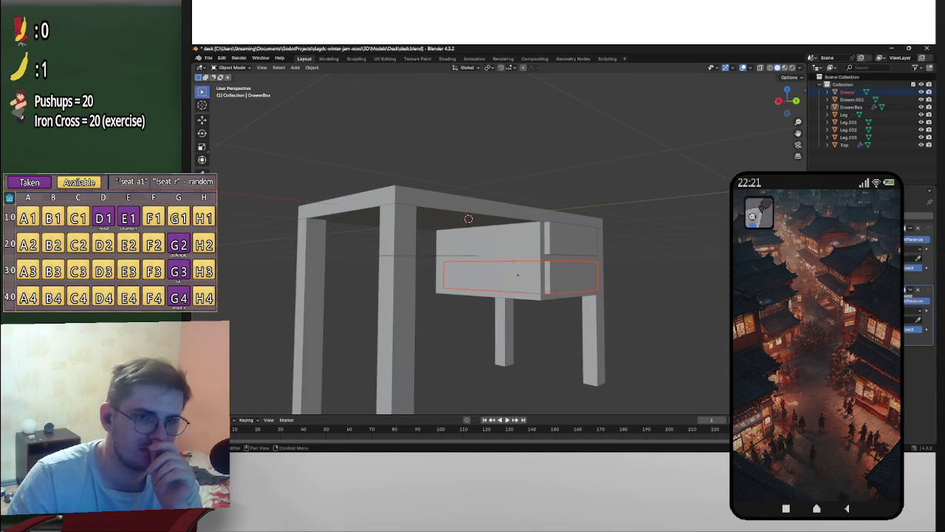
pyautogui.click(851, 99)
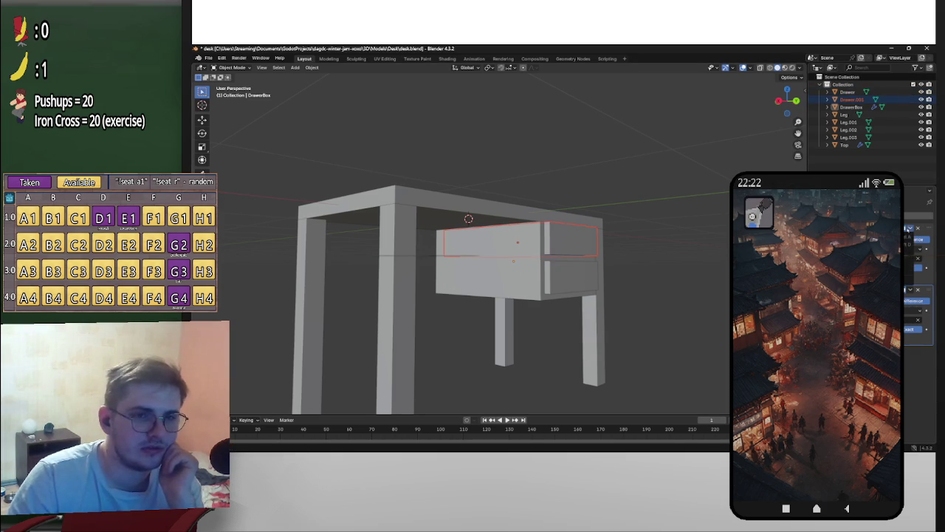
pyautogui.click(917, 289)
pyautogui.click(909, 229)
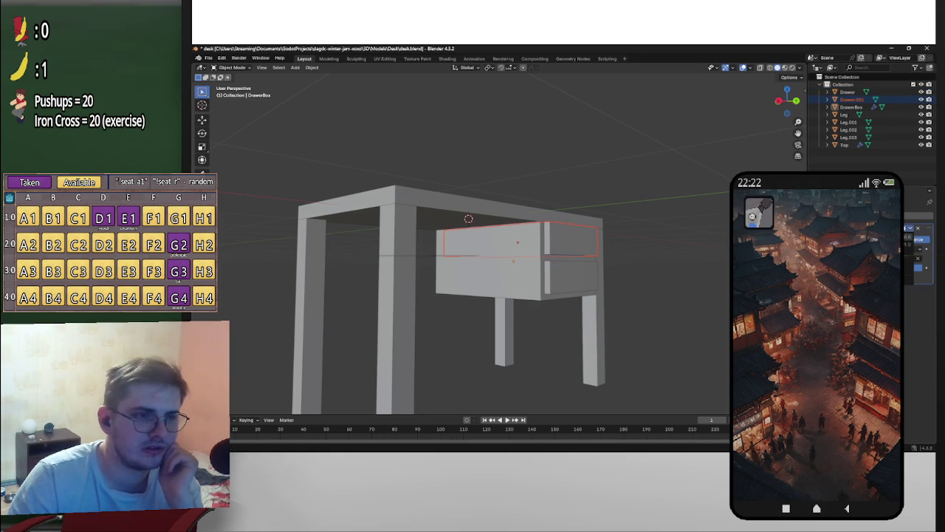
# Step: Select the lower drawer named Drawer and delete it
pyautogui.moveTo(562, 251)
pyautogui.mouseDown(button='middle')
pyautogui.moveTo(591, 244)
pyautogui.moveTo(565, 249)
pyautogui.moveTo(603, 255)
pyautogui.moveTo(492, 250)
pyautogui.moveTo(614, 255)
pyautogui.moveTo(634, 266)
pyautogui.mouseUp(button='middle')
pyautogui.click(566, 248)
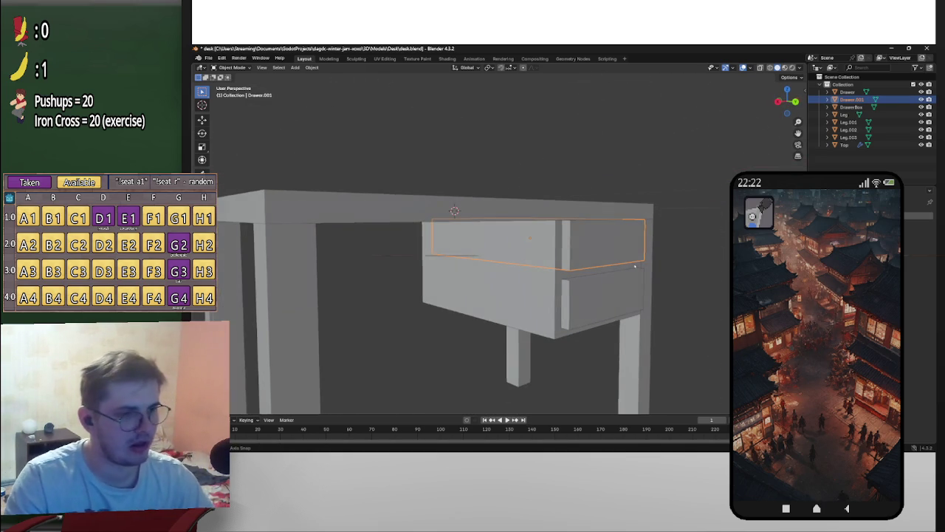
pyautogui.moveTo(629, 269)
pyautogui.mouseDown(button='middle')
pyautogui.moveTo(605, 278)
pyautogui.moveTo(584, 266)
pyautogui.moveTo(556, 223)
pyautogui.moveTo(697, 290)
pyautogui.mouseUp(button='middle')
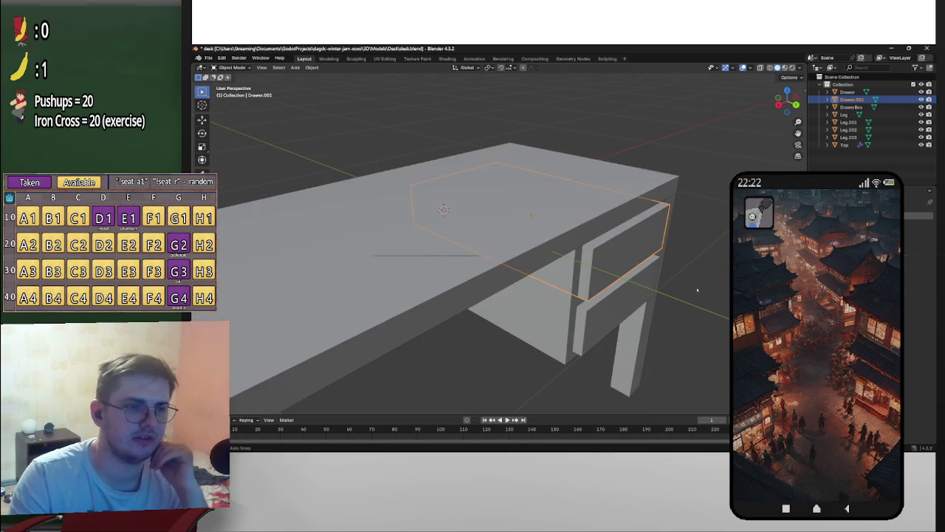
pyautogui.moveTo(605, 250)
pyautogui.mouseDown(button='middle')
pyautogui.moveTo(658, 243)
pyautogui.moveTo(675, 270)
pyautogui.moveTo(590, 281)
pyautogui.mouseUp(button='middle')
pyautogui.click(590, 281)
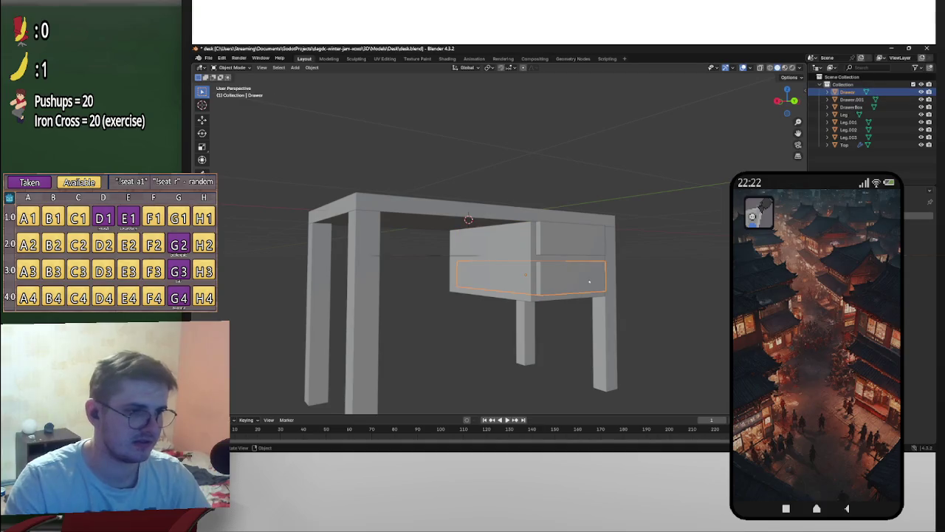
pyautogui.press('Delete')
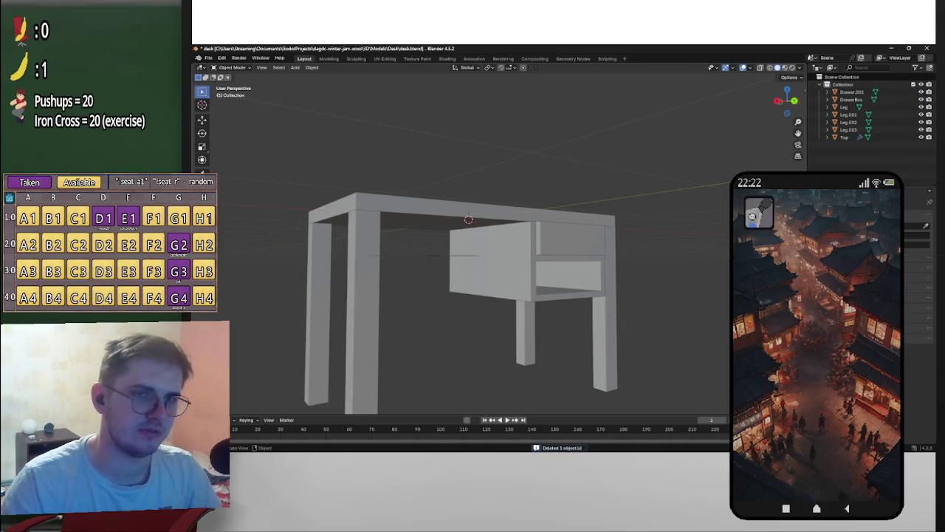
# Step: Rename Drawer.001 to Drawer and give it Shade Auto Smooth
pyautogui.click(857, 91)
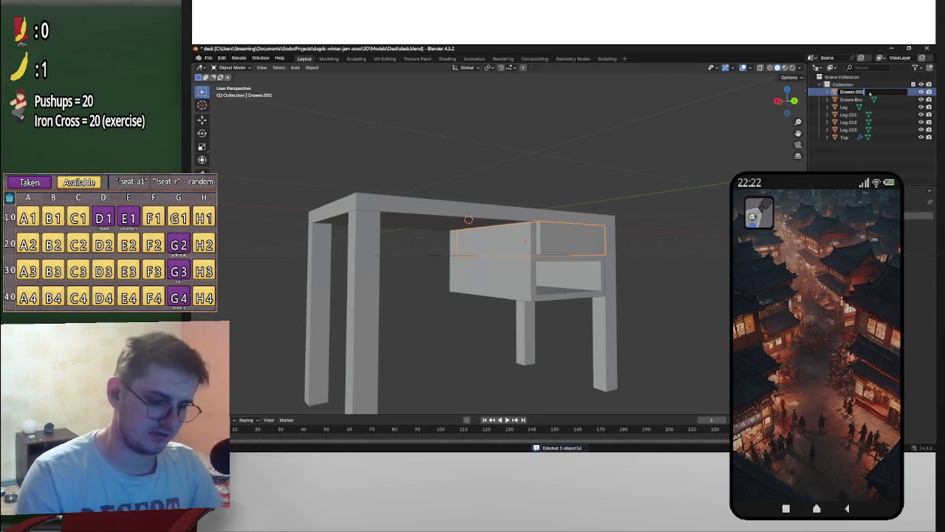
pyautogui.press('Return')
pyautogui.moveTo(650, 243)
pyautogui.mouseDown(button='middle')
pyautogui.moveTo(680, 269)
pyautogui.moveTo(561, 229)
pyautogui.moveTo(657, 260)
pyautogui.moveTo(593, 247)
pyautogui.mouseUp(button='middle')
pyautogui.press('g')
pyautogui.click(680, 269)
pyautogui.rightClick(532, 221)
pyautogui.click(599, 243)
# Step: Select the desk top, front legs and drawer and apply Shade Auto Smooth to them
pyautogui.scroll(4, 655, 245)
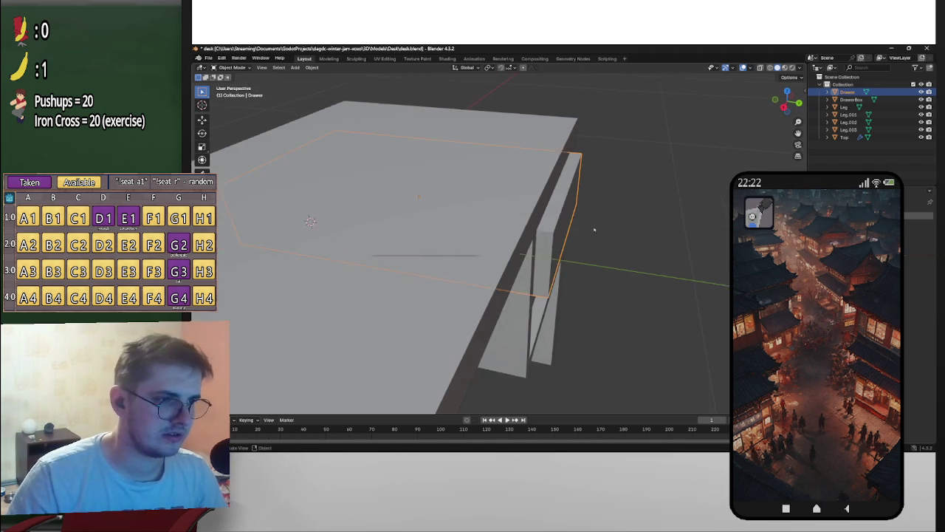
pyautogui.scroll(-3, 600, 240)
pyautogui.moveTo(517, 244); pyautogui.dragTo(388, 253, button='middle')
pyautogui.click(389, 228)
pyautogui.keyDown('shift'); pyautogui.click(356, 296); pyautogui.keyUp('shift')
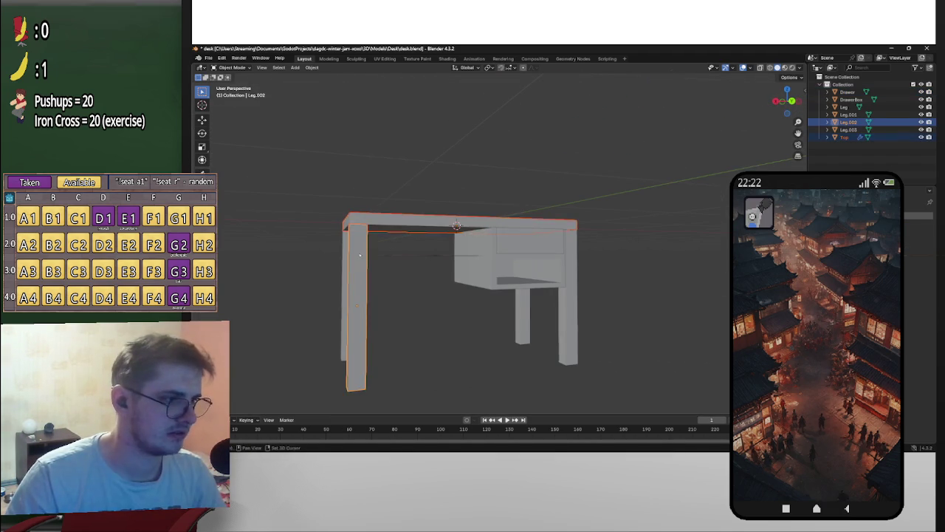
pyautogui.moveTo(356, 295); pyautogui.dragTo(371, 266, button='middle')
pyautogui.keyDown('shift'); pyautogui.click(471, 267); pyautogui.keyUp('shift')
pyautogui.moveTo(472, 267); pyautogui.dragTo(541, 256, button='middle')
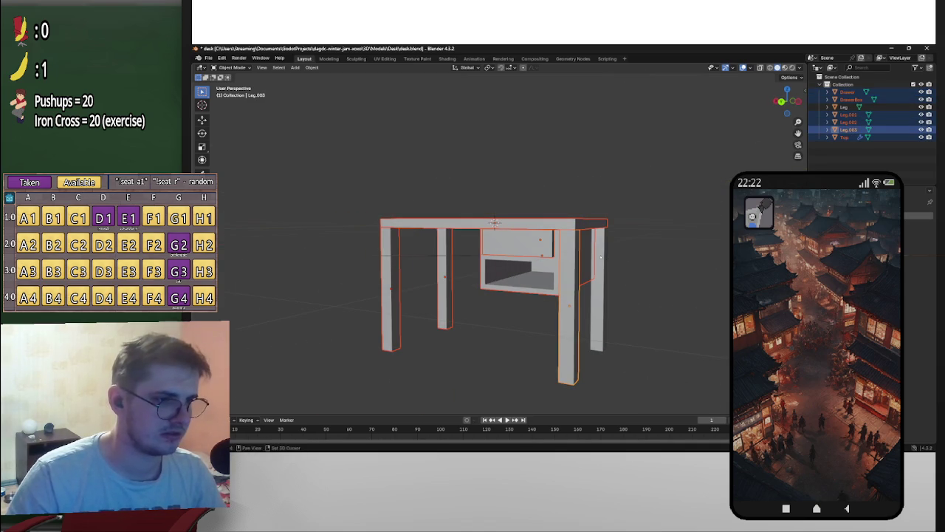
pyautogui.keyDown('shift'); pyautogui.click(567, 317); pyautogui.keyUp('shift')
pyautogui.rightClick(543, 225)
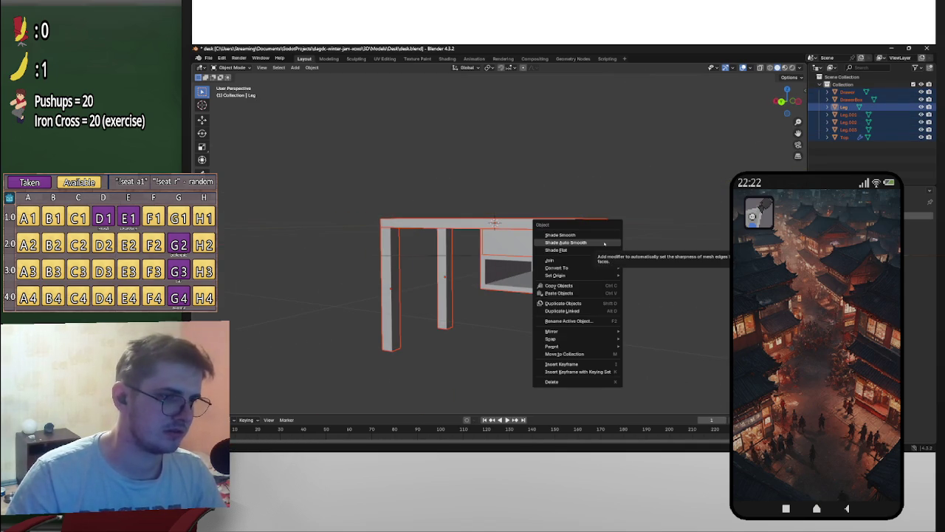
pyautogui.click(604, 244)
# Step: Select just the drawer again, viewed from a higher angle
pyautogui.moveTo(614, 261); pyautogui.dragTo(677, 264, button='middle')
pyautogui.scroll(4, 664, 263)
pyautogui.click(568, 246)
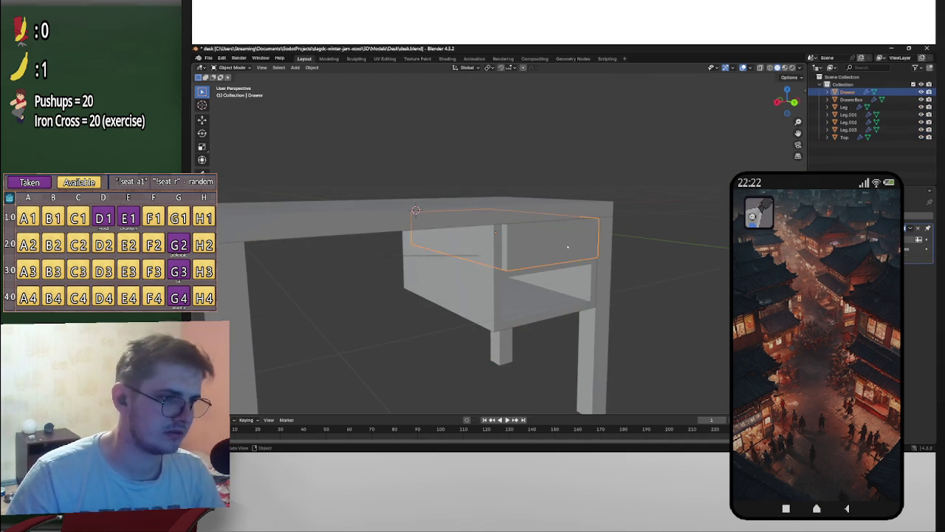
pyautogui.scroll(-3, 584, 245)
pyautogui.moveTo(590, 244); pyautogui.dragTo(623, 256, button='middle')
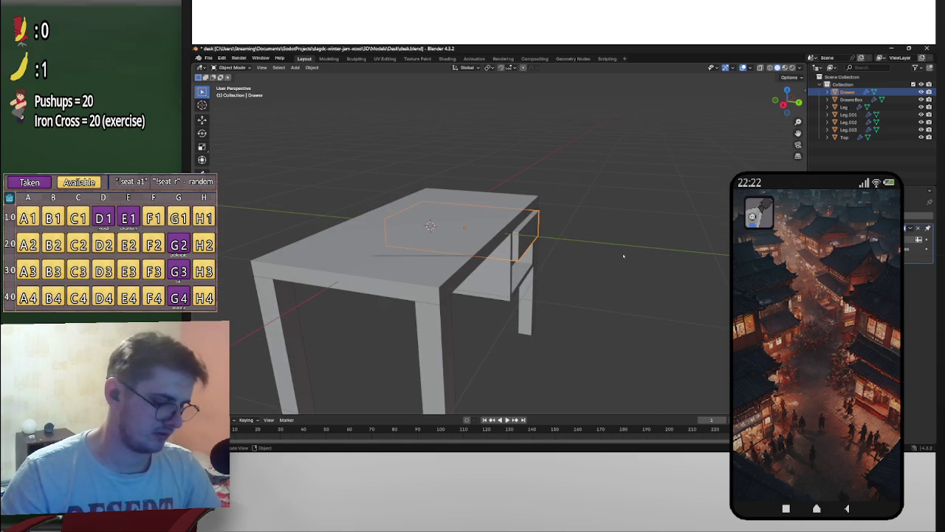
# Step: Slide the drawer out of the desk along the Y axis
pyautogui.press('g')
pyautogui.press('y')
pyautogui.click(807, 273)
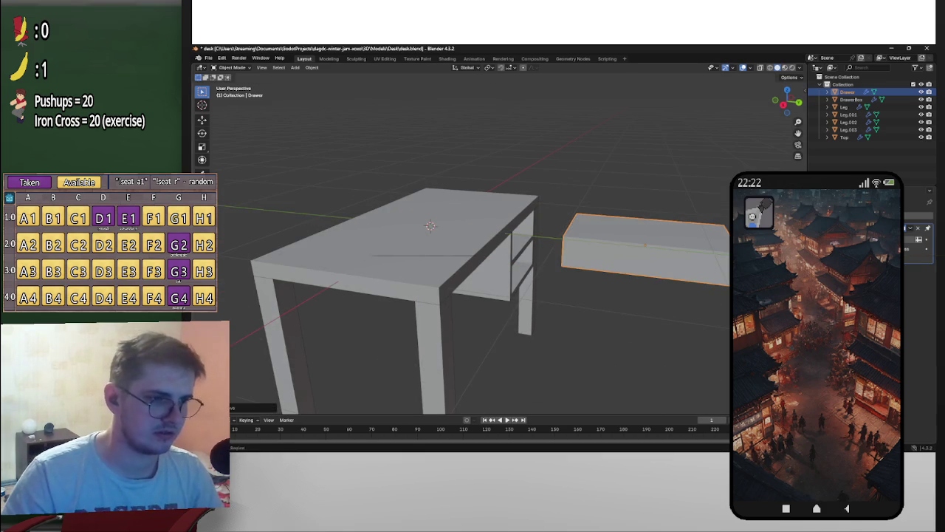
pyautogui.moveTo(689, 237); pyautogui.dragTo(584, 258, button='middle')
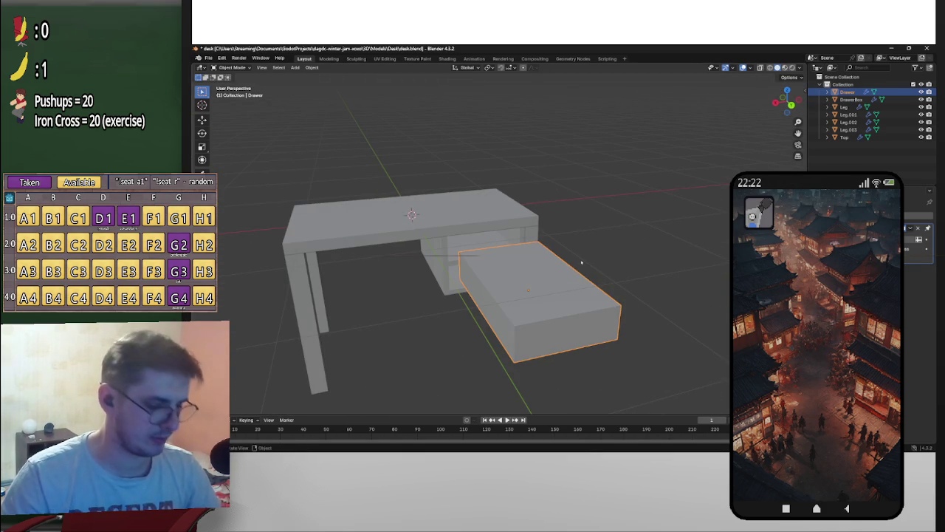
# Step: Duplicate the drawer in place as Drawer.001 and apply its transforms with Ctrl+A
pyautogui.hotkey('shift', 'd')
pyautogui.press('Escape')
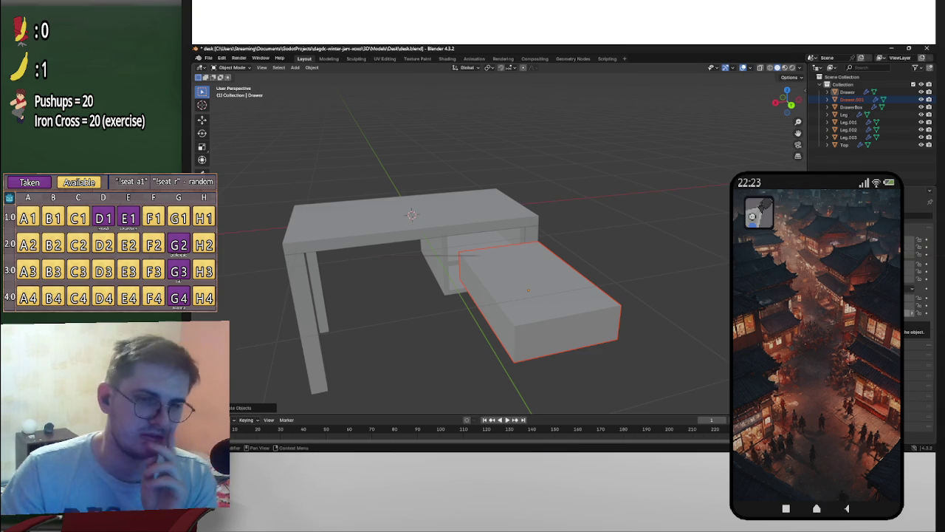
pyautogui.moveTo(605, 299); pyautogui.dragTo(925, 316, button='middle')
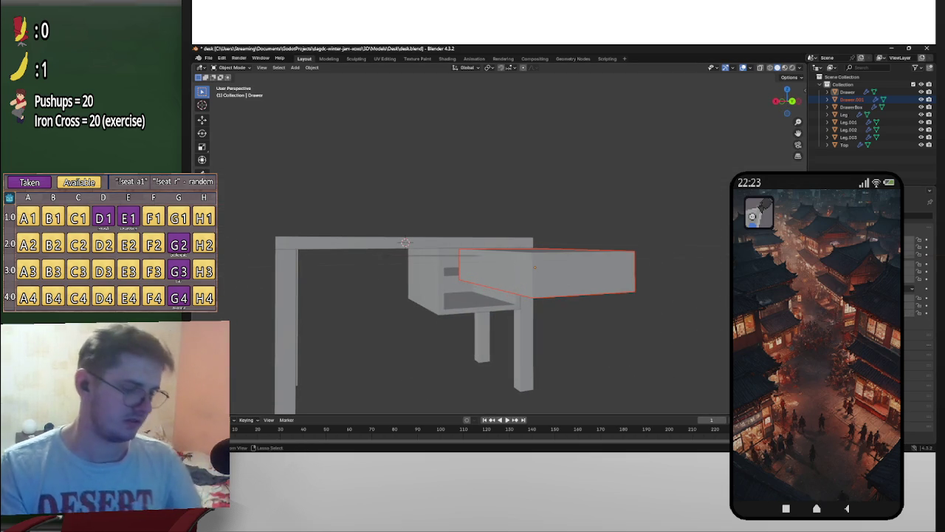
pyautogui.hotkey('ctrl', 'a')
pyautogui.click(722, 301)
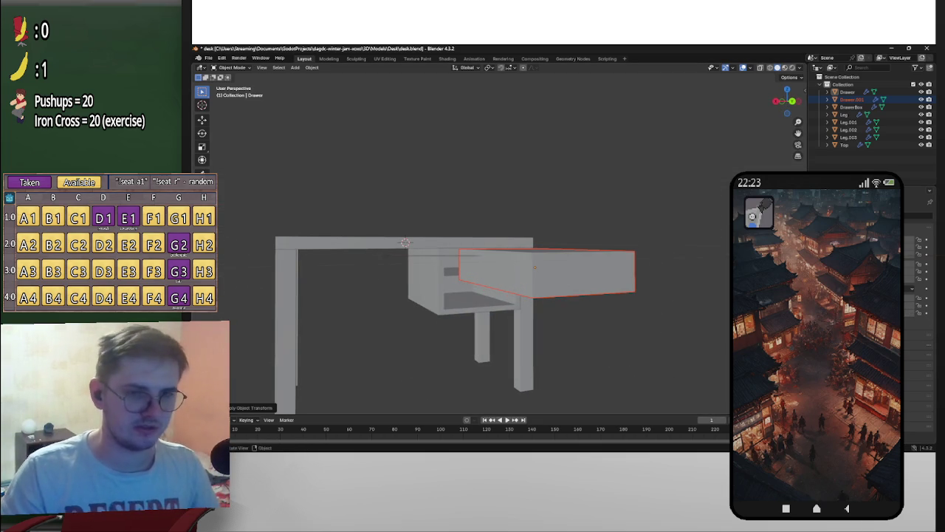
pyautogui.click(576, 264)
pyautogui.moveTo(634, 269)
pyautogui.mouseDown(button='middle')
pyautogui.moveTo(614, 288)
pyautogui.moveTo(647, 274)
pyautogui.moveTo(647, 287)
pyautogui.moveTo(688, 270)
pyautogui.moveTo(627, 269)
pyautogui.mouseUp(button='middle')
pyautogui.press('g')
pyautogui.click(622, 270)
pyautogui.click(516, 295)
pyautogui.moveTo(517, 296)
pyautogui.mouseDown(button='middle')
pyautogui.moveTo(678, 300)
pyautogui.moveTo(650, 288)
pyautogui.mouseUp(button='middle')
pyautogui.rightClick(678, 300)
pyautogui.click(650, 288)
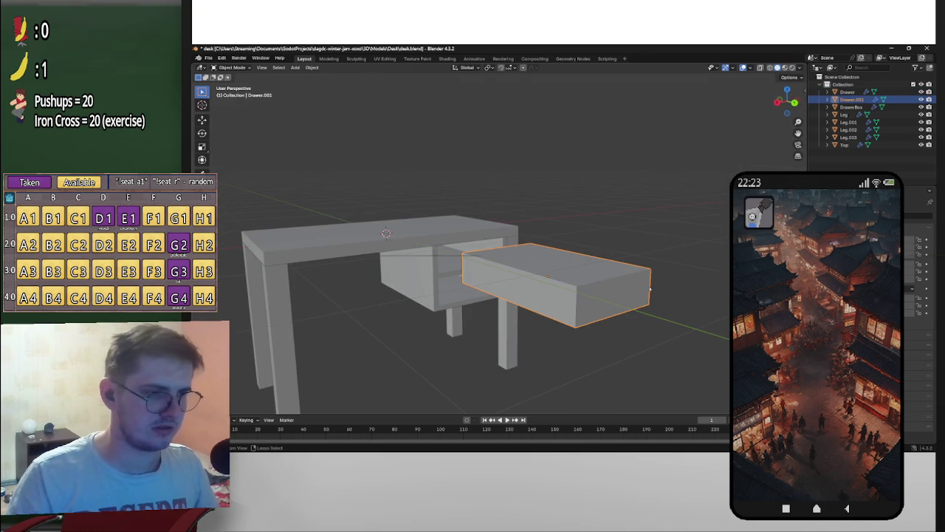
pyautogui.click(650, 289)
pyautogui.hotkey('ctrl', 'j')
pyautogui.hotkey('ctrl', 'z')
pyautogui.hotkey('ctrl', 'shift', 'z')
pyautogui.hotkey('ctrl', 'a')
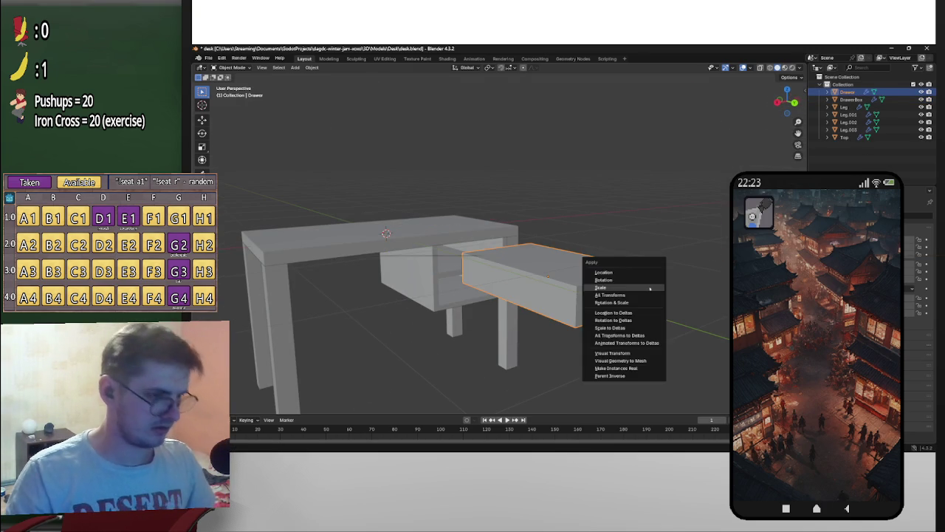
pyautogui.click(649, 288)
pyautogui.hotkey('shift', 'd')
pyautogui.press('Escape')
pyautogui.hotkey('ctrl', 'v')
pyautogui.moveTo(634, 290)
pyautogui.mouseDown(button='middle')
pyautogui.moveTo(680, 297)
pyautogui.moveTo(683, 324)
pyautogui.mouseUp(button='middle')
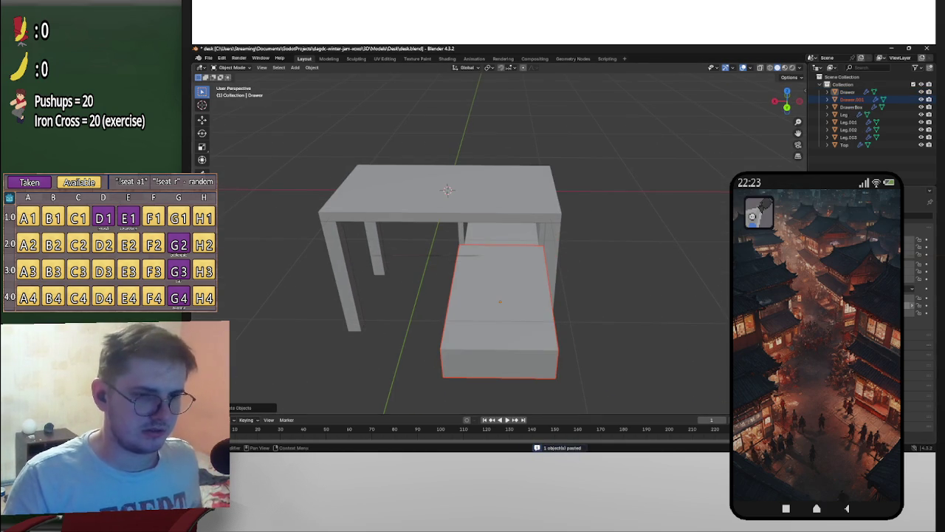
pyautogui.moveTo(644, 291); pyautogui.dragTo(652, 274, button='middle')
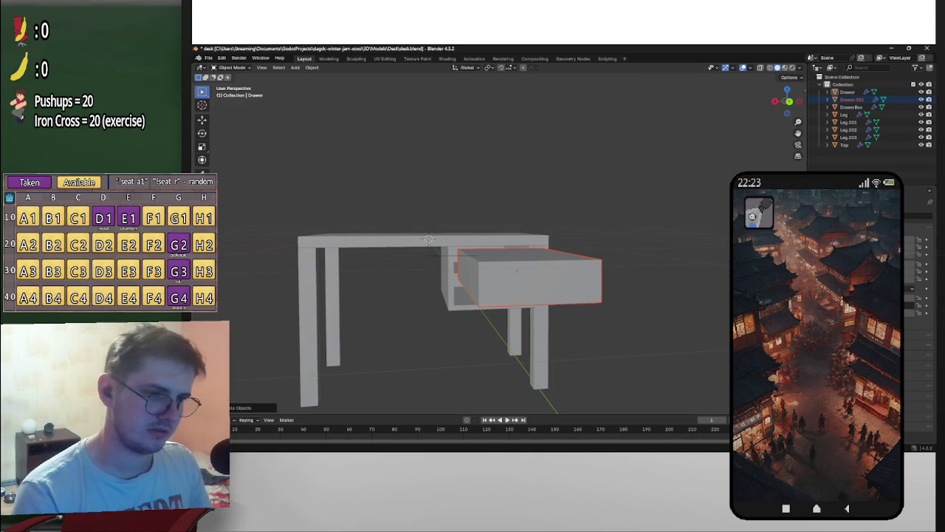
# Step: Switch to Back Orthographic from the navigation gizmo and select the drawer front
pyautogui.moveTo(524, 304); pyautogui.dragTo(608, 303, button='middle')
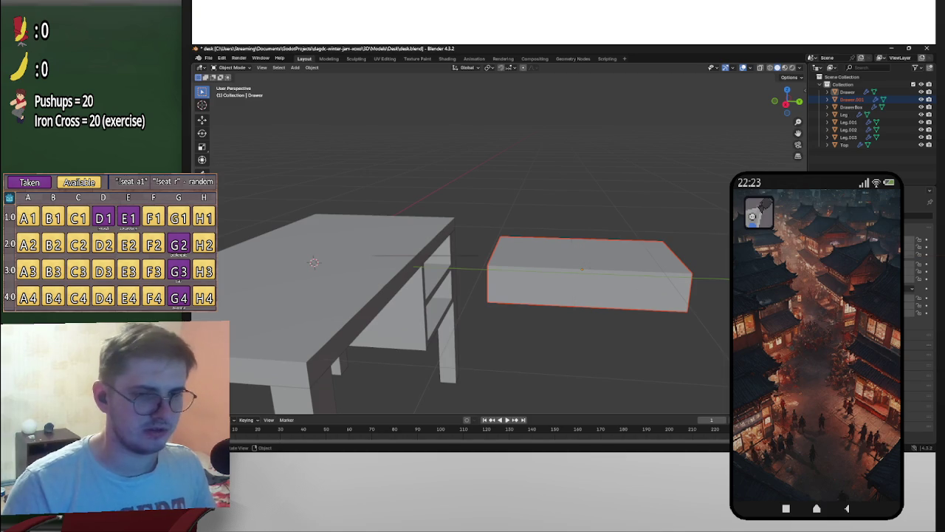
pyautogui.moveTo(517, 295); pyautogui.dragTo(561, 288, button='middle')
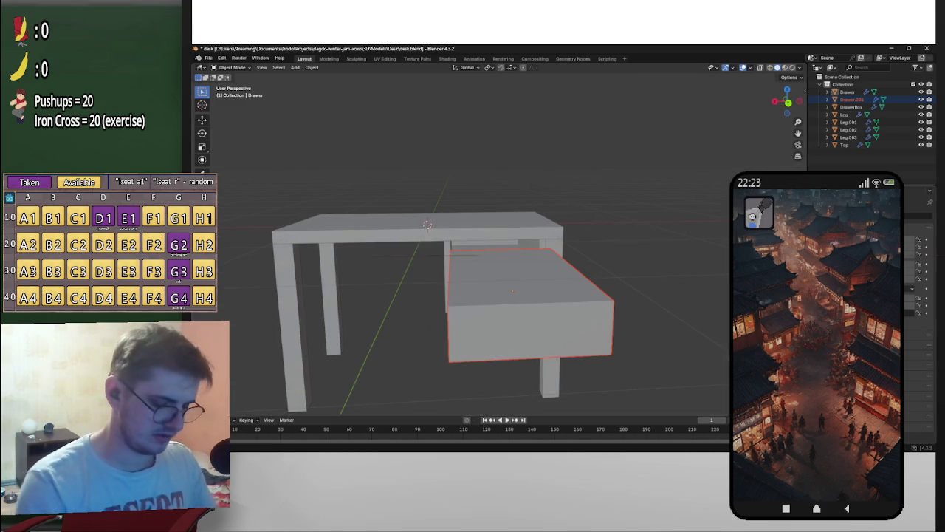
pyautogui.moveTo(590, 281)
pyautogui.mouseDown(button='middle')
pyautogui.moveTo(646, 276)
pyautogui.moveTo(647, 262)
pyautogui.moveTo(651, 309)
pyautogui.mouseUp(button='middle')
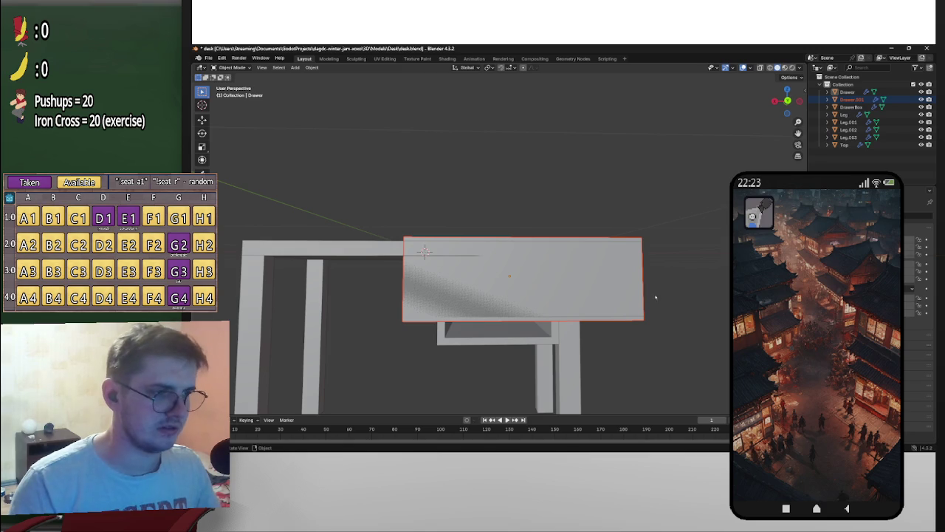
pyautogui.click(787, 100)
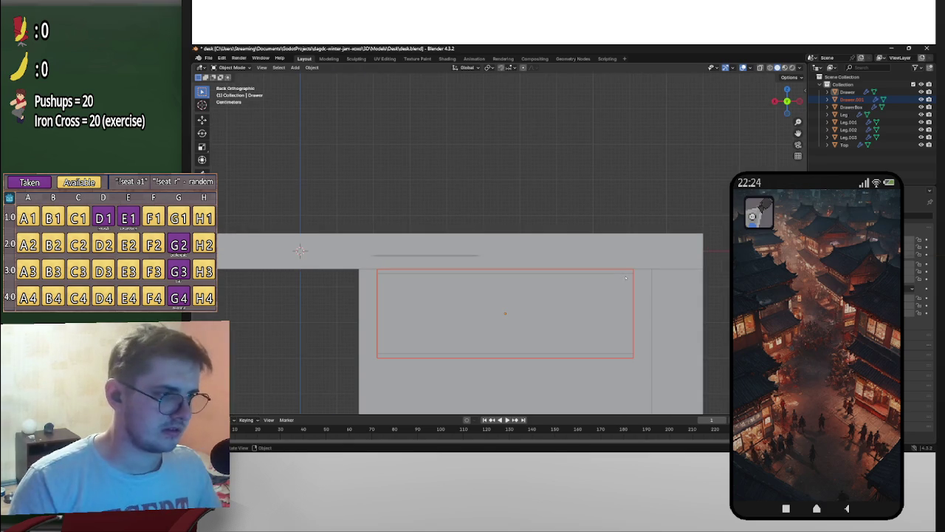
pyautogui.moveTo(602, 325); pyautogui.dragTo(517, 298, button='middle')
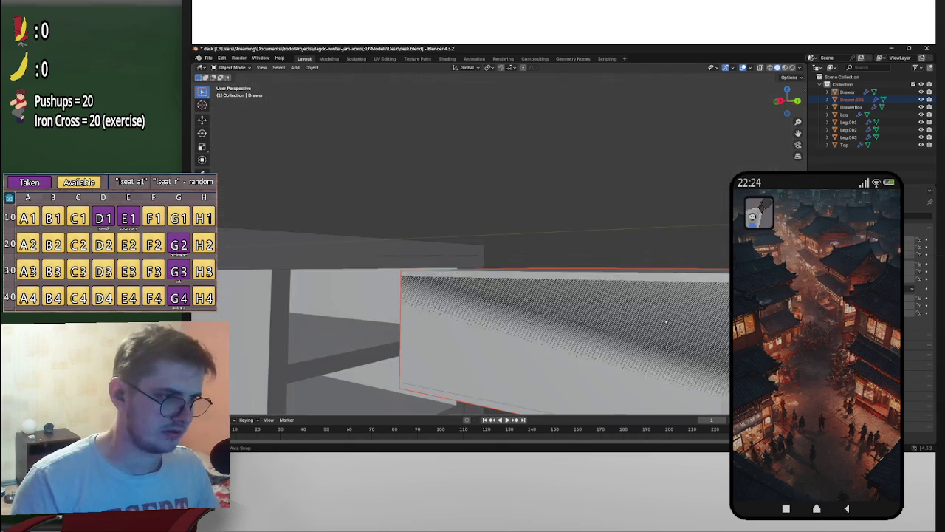
pyautogui.moveTo(441, 289); pyautogui.dragTo(502, 288, button='middle')
pyautogui.click(504, 287)
pyautogui.click(787, 100)
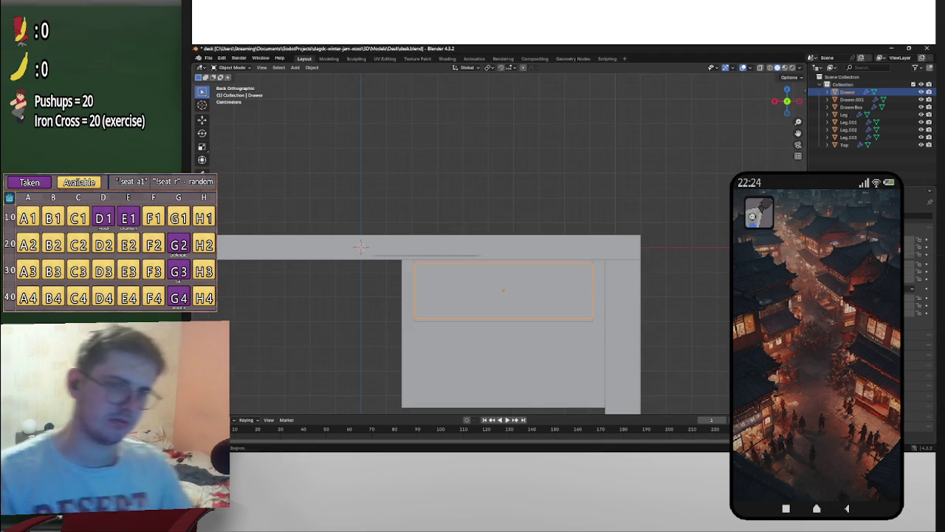
# Step: Move the drawer front vertically along Z within the desk opening
pyautogui.scroll(4, 610, 280)
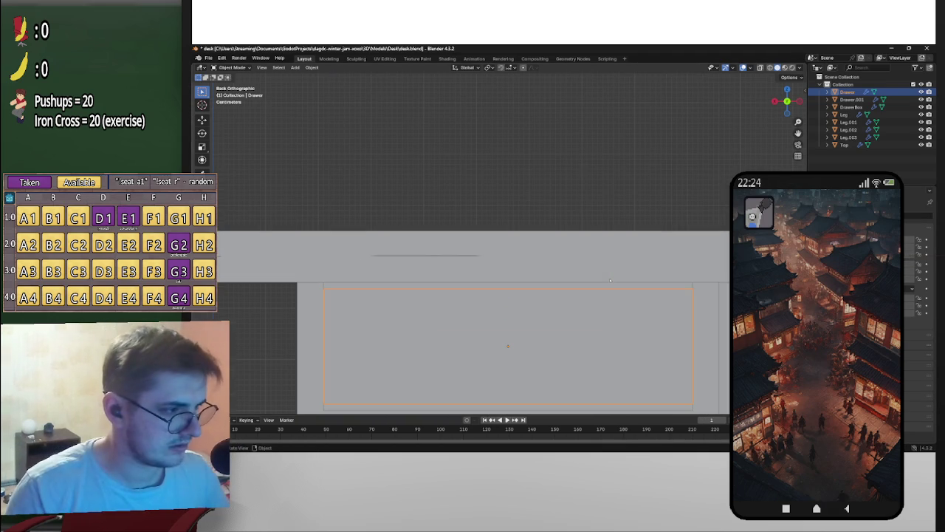
pyautogui.press('g')
pyautogui.press('z')
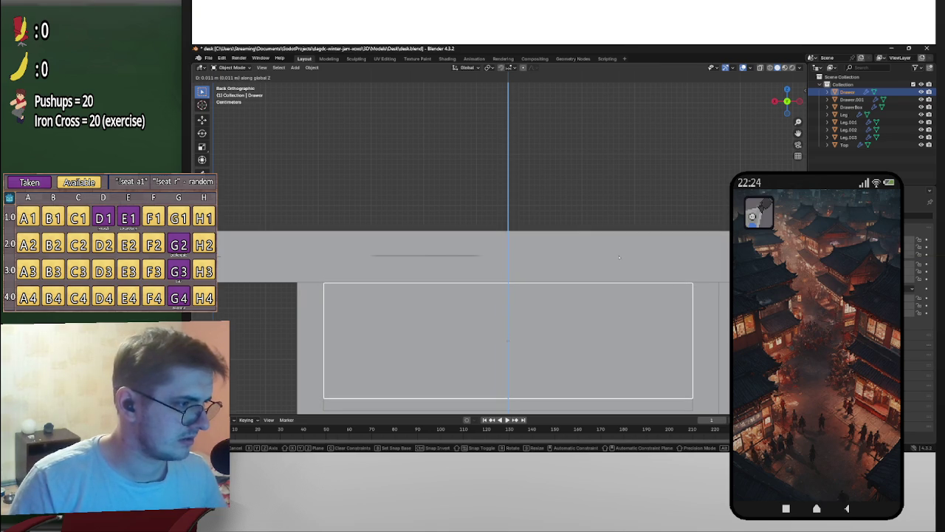
pyautogui.click(621, 253)
pyautogui.scroll(-3, 621, 253)
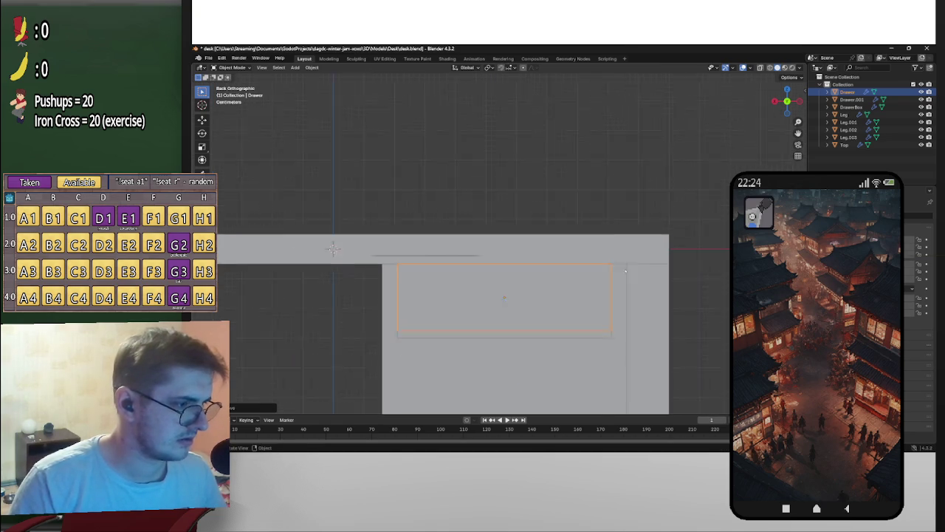
pyautogui.scroll(-1, 552, 313)
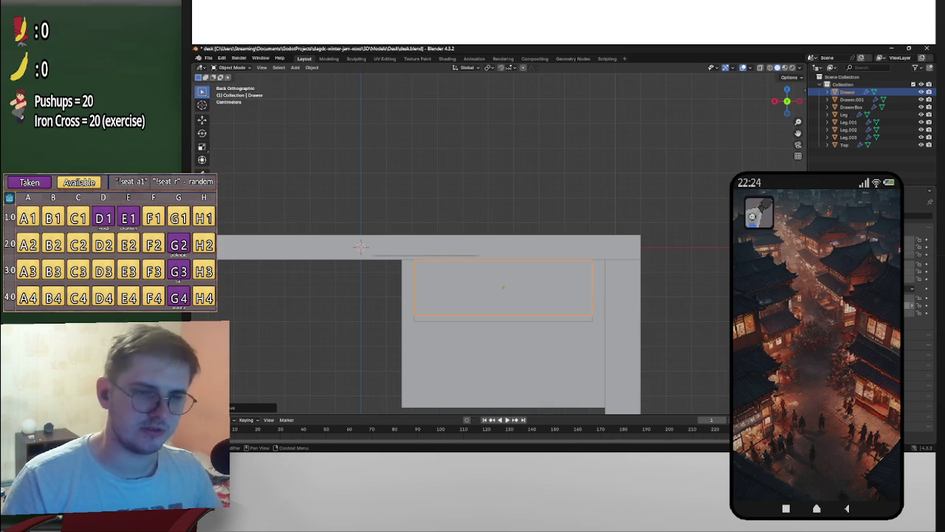
pyautogui.scroll(3, 500, 237)
pyautogui.scroll(-2, 500, 237)
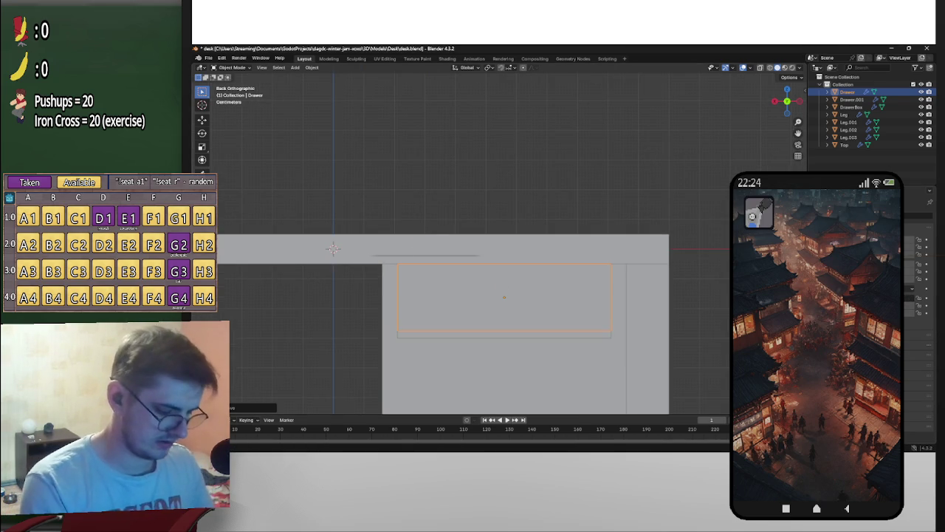
# Step: Scale the drawer front to 0.9 along X, correcting an initial 0.8
pyautogui.write('sx0.8')
pyautogui.press('Return')
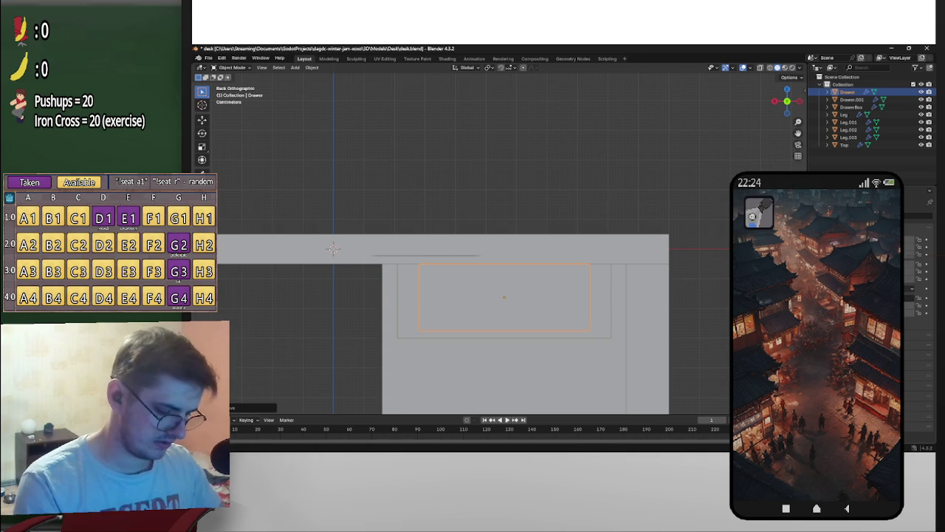
pyautogui.press('BackSpace')
pyautogui.press('BackSpace')
pyautogui.press('BackSpace')
pyautogui.write('0.9')
pyautogui.press('Return')
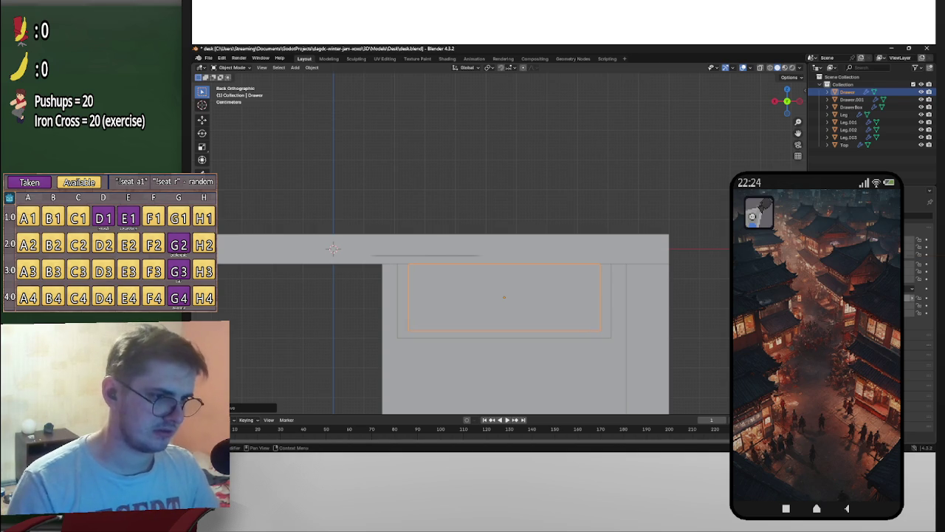
pyautogui.scroll(-3, 500, 243)
pyautogui.scroll(-1, 501, 243)
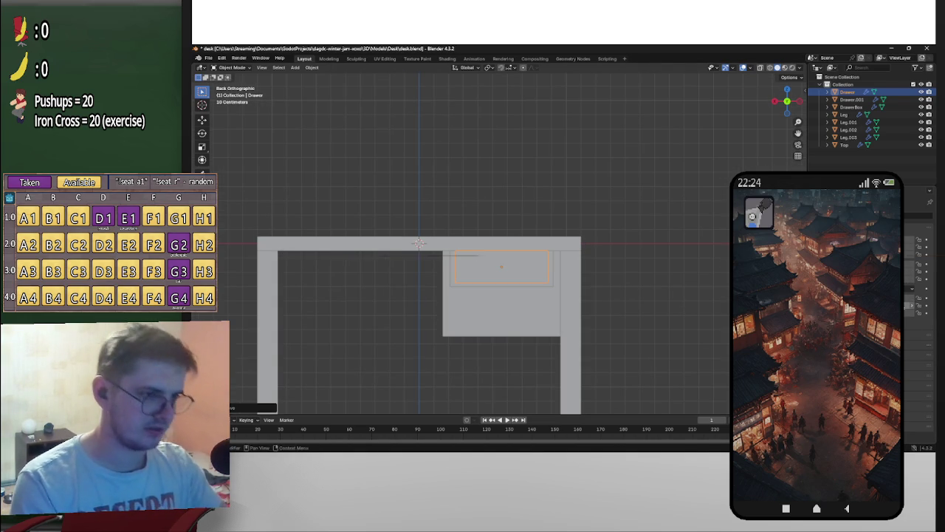
pyautogui.moveTo(520, 196)
pyautogui.mouseDown(button='middle')
pyautogui.moveTo(529, 310)
pyautogui.moveTo(427, 223)
pyautogui.moveTo(437, 230)
pyautogui.mouseUp(button='middle')
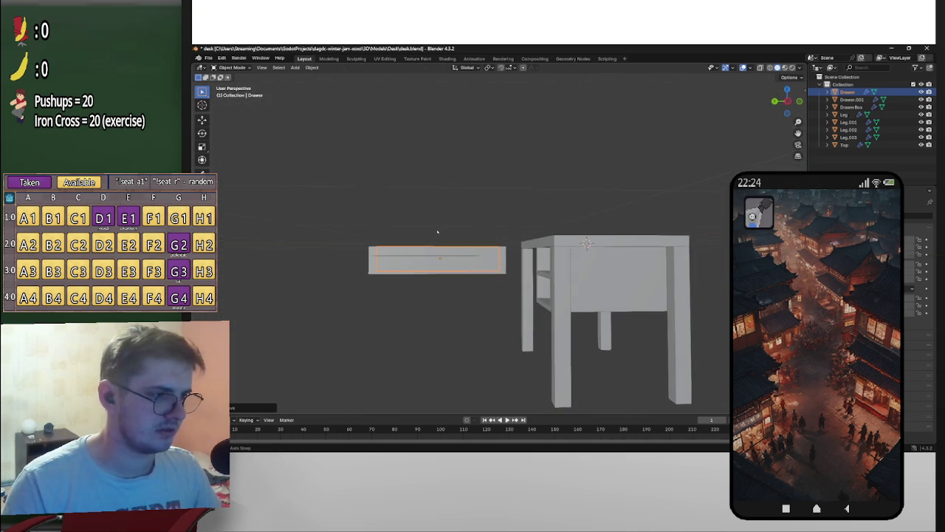
pyautogui.scroll(4, 437, 229)
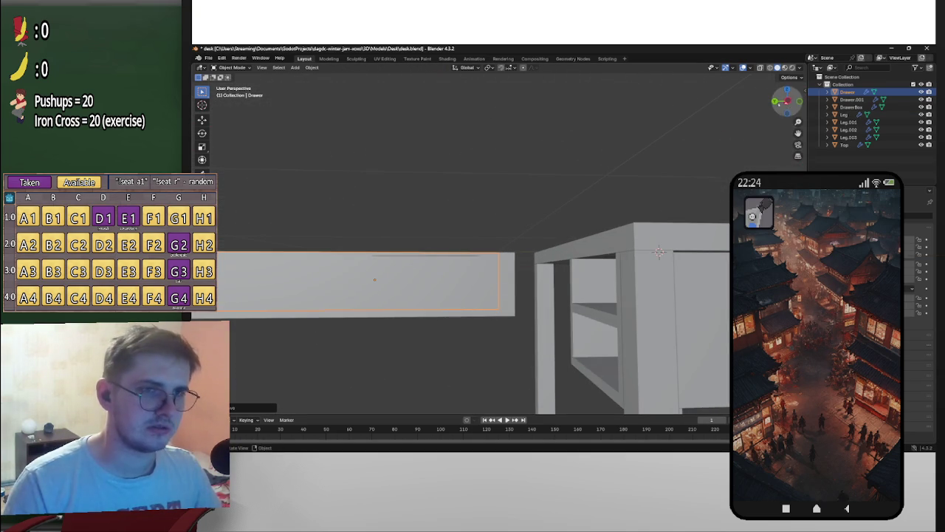
# Step: With X-ray on in back view, raise the drawer front's top face along Z to the desk top
pyautogui.press('ctrl+KP_1')
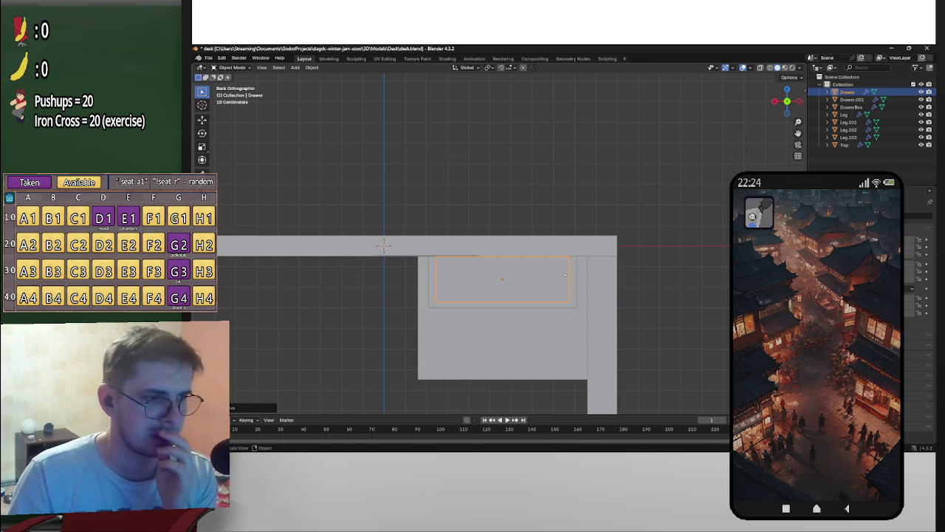
pyautogui.press('Tab')
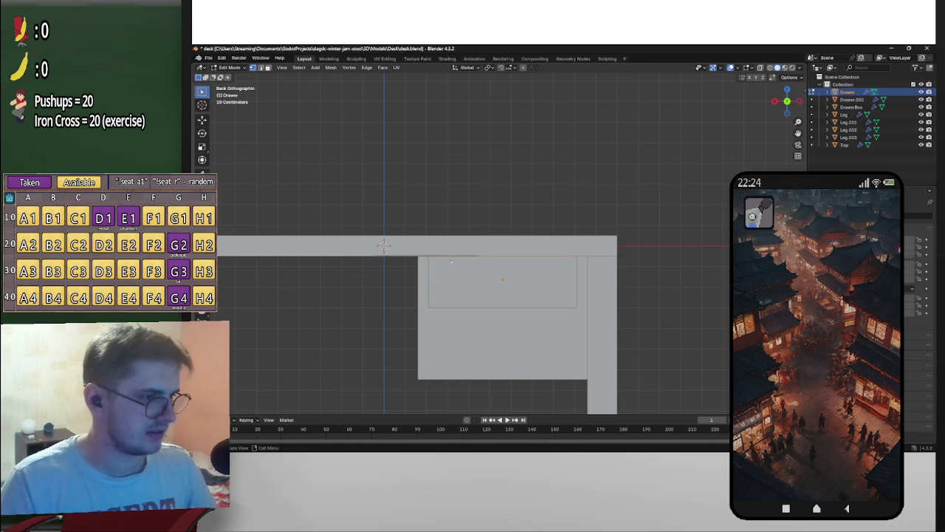
pyautogui.hotkey('alt', 'z')
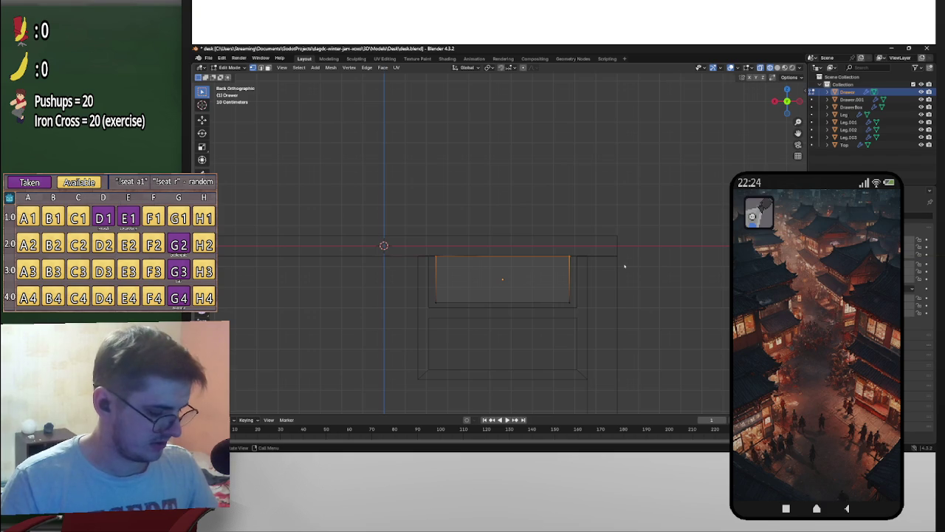
pyautogui.press('g')
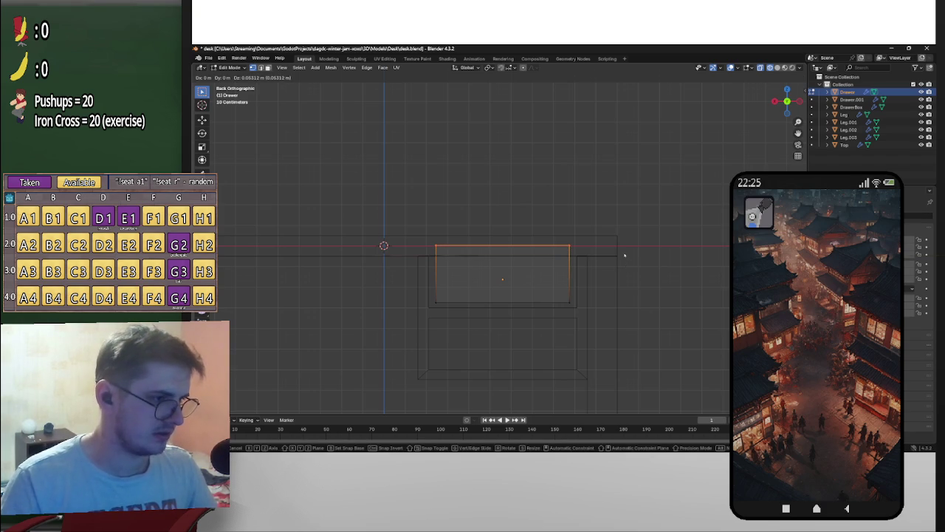
pyautogui.press('z')
pyautogui.click(650, 255)
pyautogui.press('Tab')
pyautogui.scroll(-3, 704, 258)
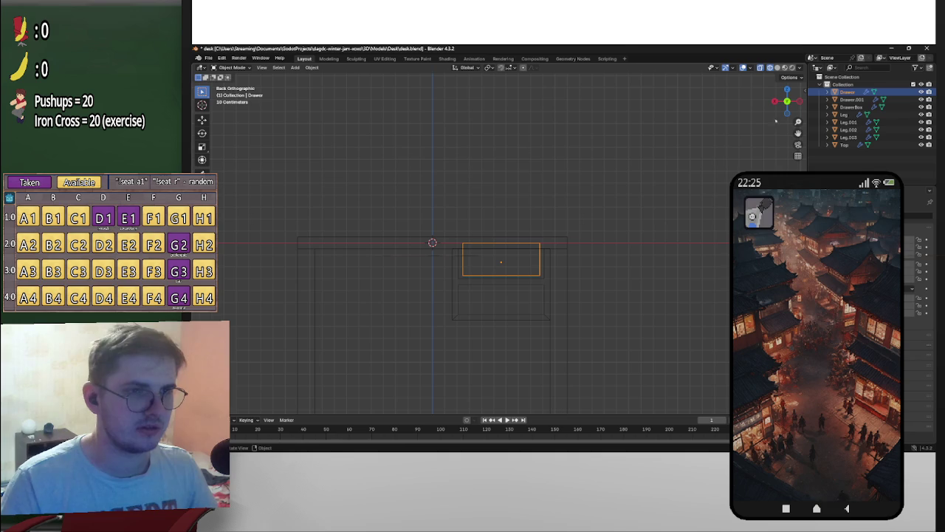
pyautogui.hotkey('shift', 'z')
pyautogui.moveTo(601, 238); pyautogui.dragTo(526, 314, button='middle')
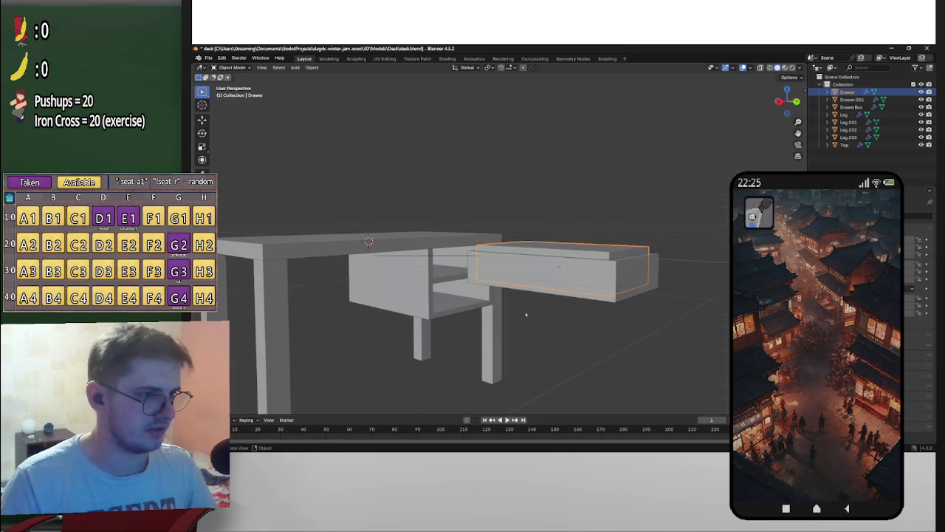
# Step: Select Drawer.001 and inspect its Boolean Difference modifier settings
pyautogui.click(617, 297)
pyautogui.moveTo(617, 298); pyautogui.dragTo(600, 310, button='middle')
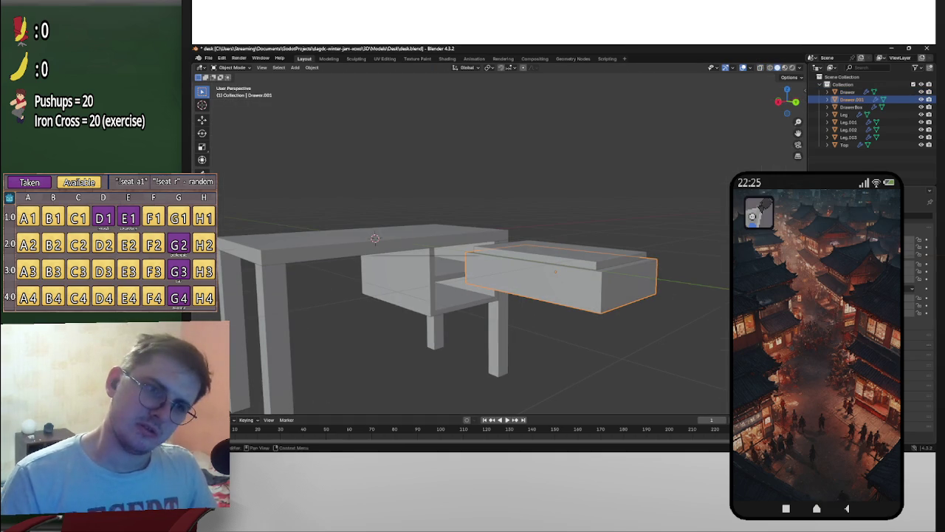
pyautogui.click(908, 217)
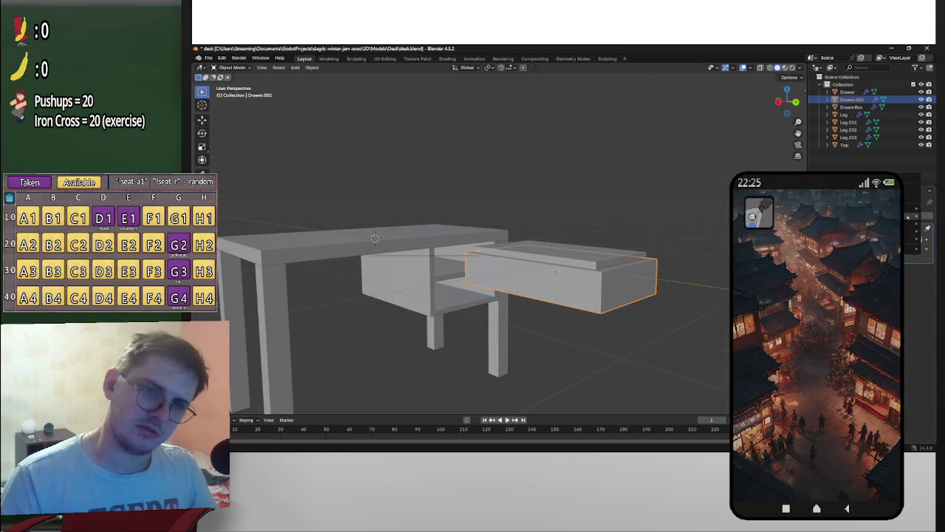
pyautogui.click(916, 244)
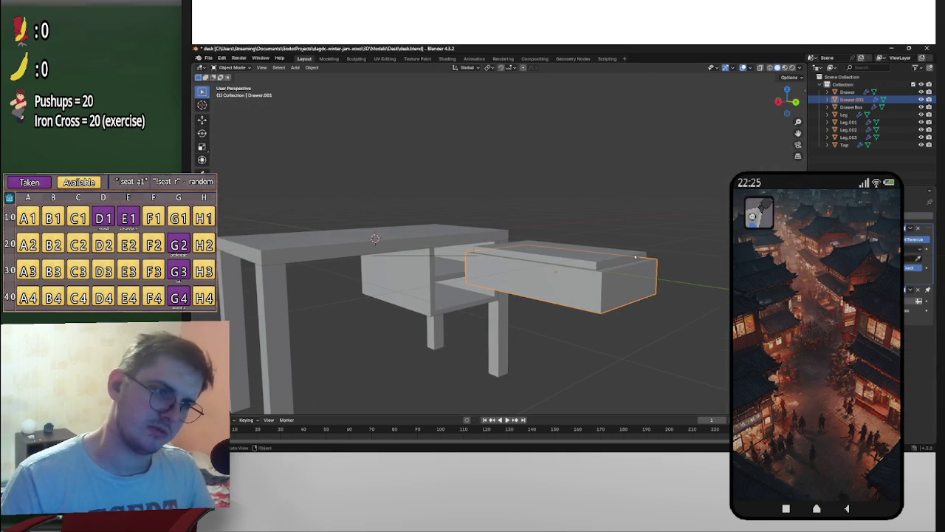
pyautogui.click(606, 258)
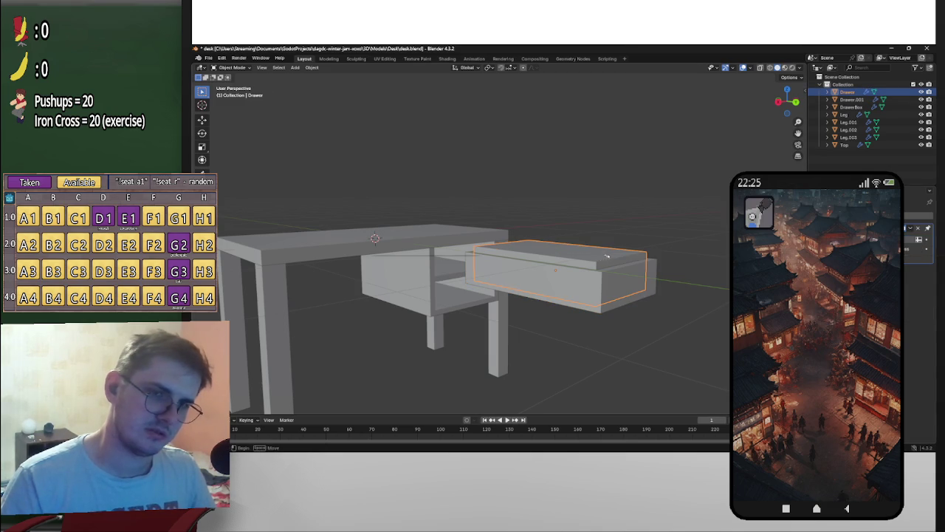
pyautogui.click(644, 287)
pyautogui.moveTo(644, 287); pyautogui.dragTo(687, 280, button='middle')
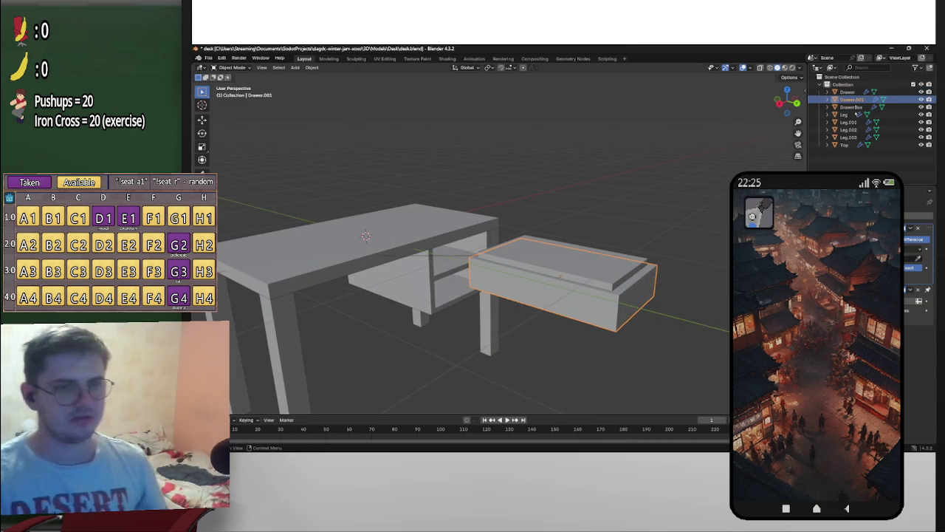
pyautogui.hotkey('ctrl', 'f')
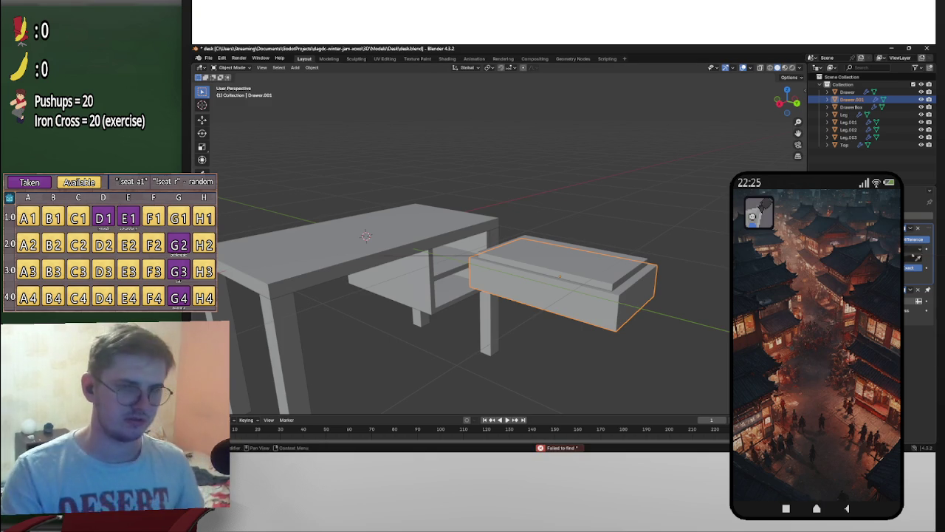
# Step: Delete the solid Drawer object, then reselect the hollow Drawer.001
pyautogui.click(851, 108)
pyautogui.moveTo(472, 259); pyautogui.dragTo(413, 251, button='middle')
pyautogui.click(851, 99)
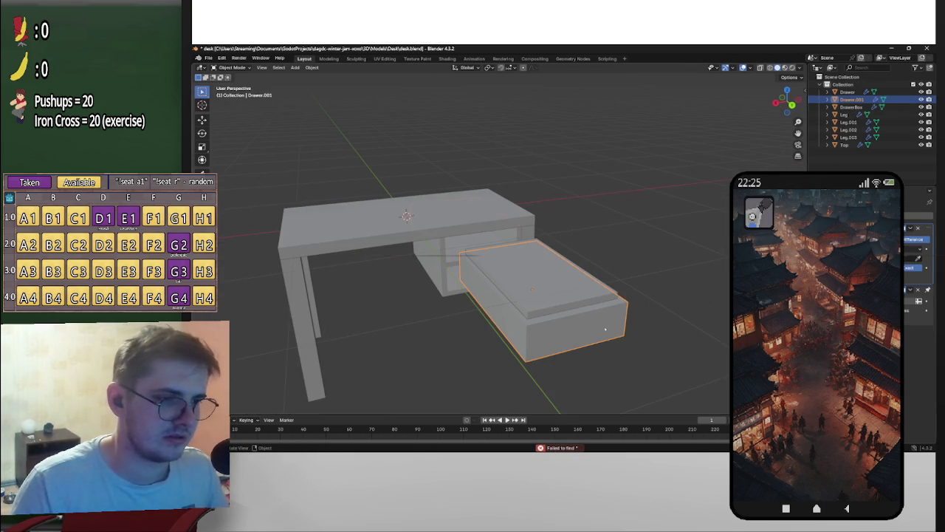
pyautogui.click(849, 91)
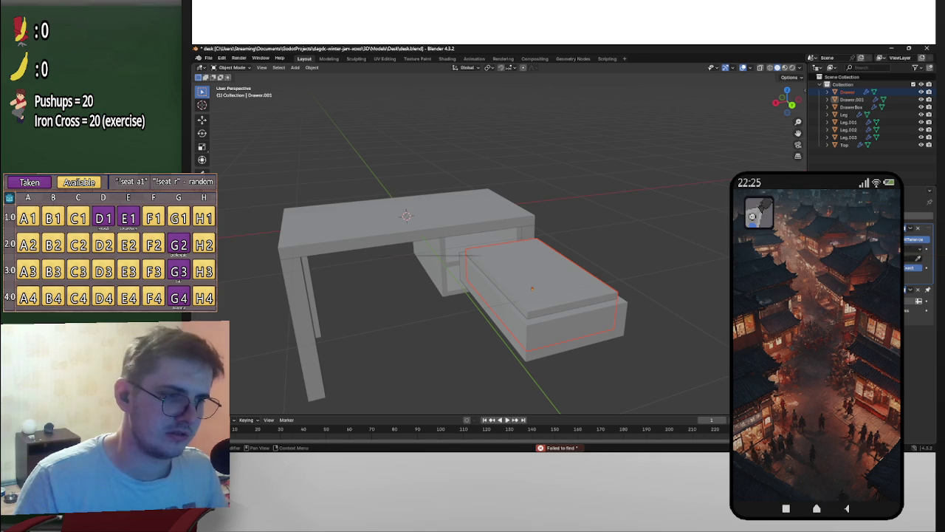
pyautogui.moveTo(660, 243); pyautogui.dragTo(675, 274, button='middle')
pyautogui.click(652, 277)
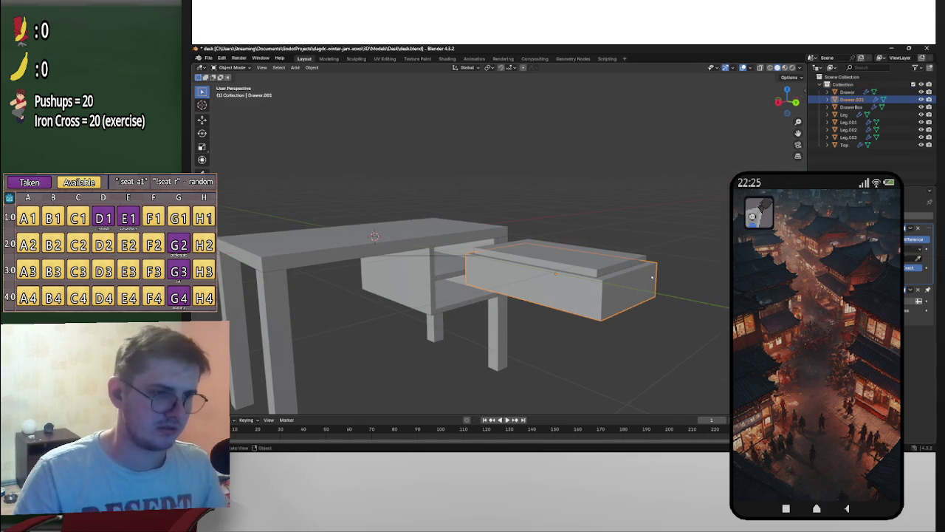
pyautogui.click(849, 91)
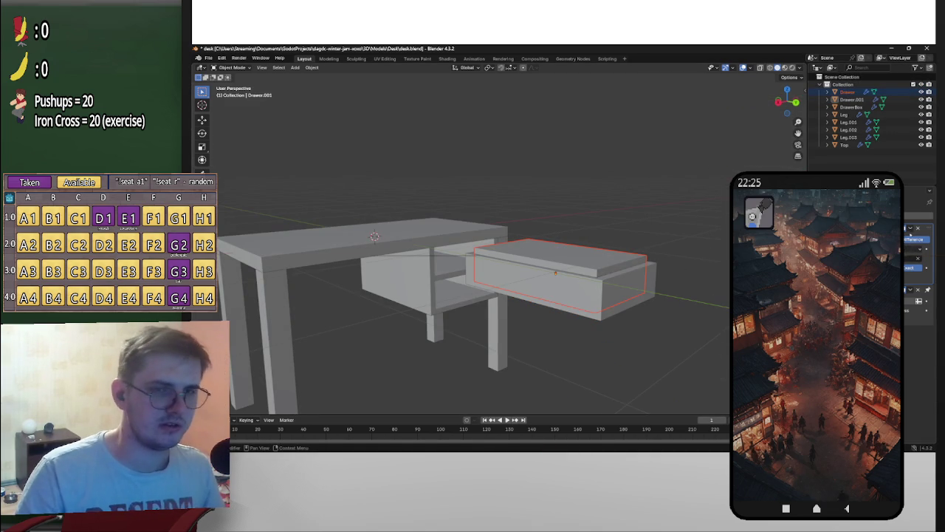
pyautogui.moveTo(583, 259)
pyautogui.mouseDown(button='middle')
pyautogui.moveTo(633, 274)
pyautogui.moveTo(564, 272)
pyautogui.mouseUp(button='middle')
pyautogui.click(609, 273)
pyautogui.press('Delete')
pyautogui.click(633, 274)
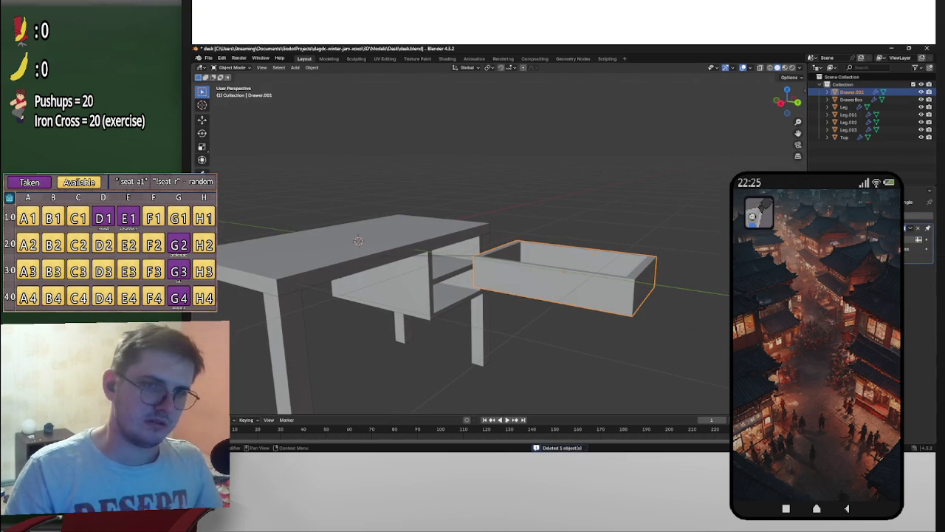
pyautogui.click(918, 260)
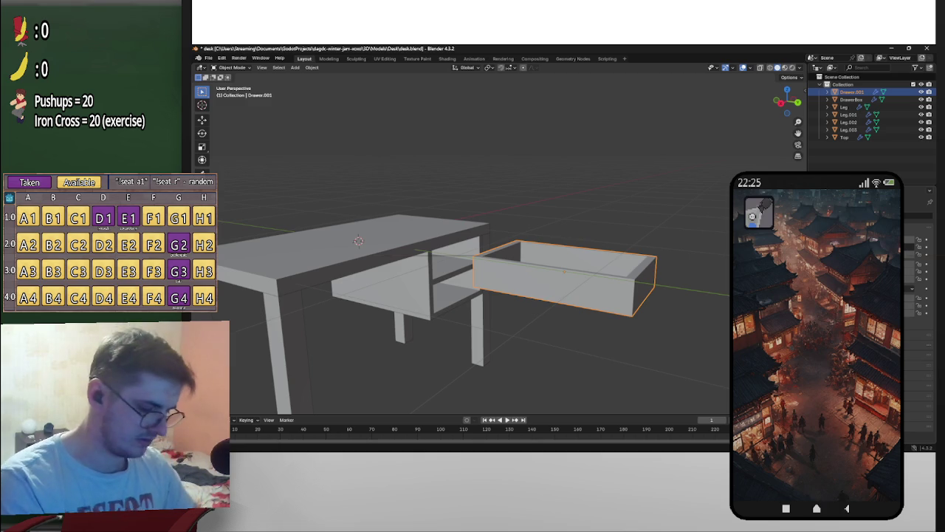
pyautogui.hotkey('ctrl', 'z')
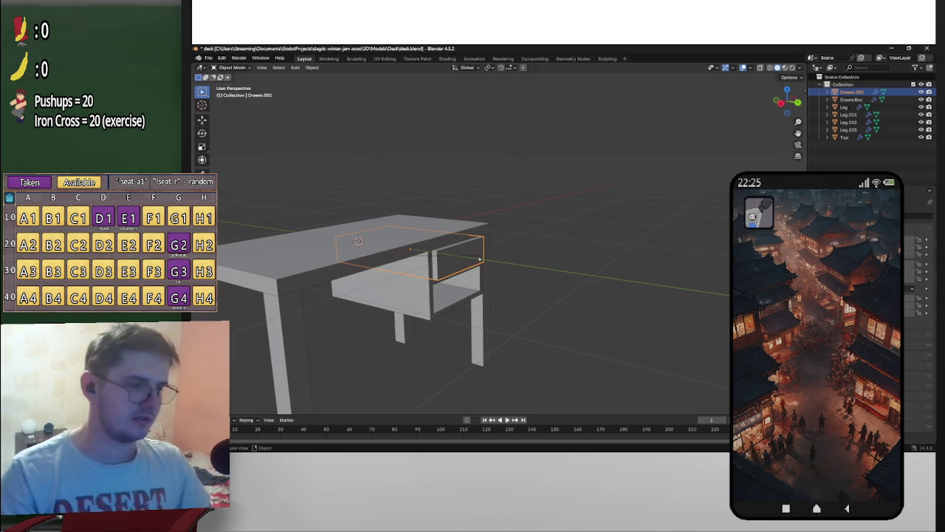
pyautogui.hotkey('ctrl', 'c')
pyautogui.hotkey('ctrl', 'v')
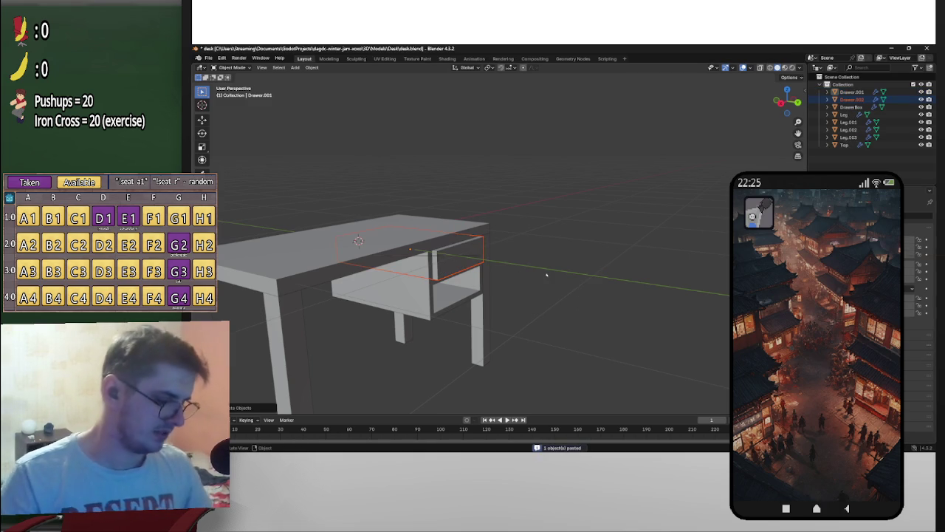
pyautogui.press('g')
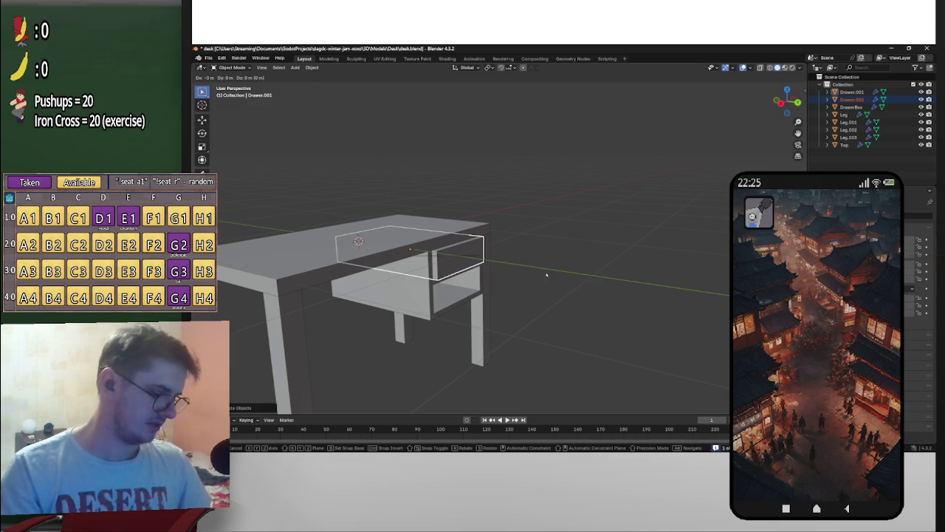
pyautogui.press('z')
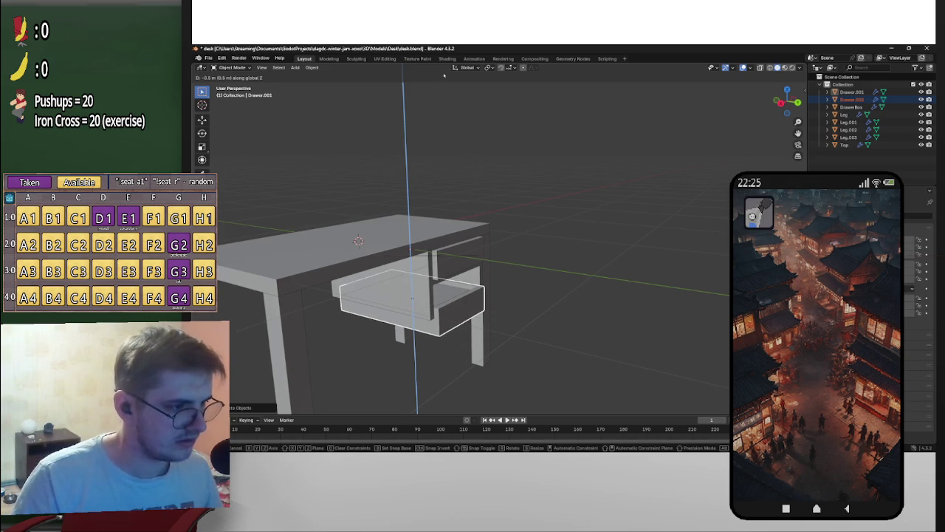
pyautogui.click(435, 279)
pyautogui.moveTo(436, 279)
pyautogui.mouseDown(button='middle')
pyautogui.moveTo(492, 283)
pyautogui.moveTo(484, 310)
pyautogui.mouseUp(button='middle')
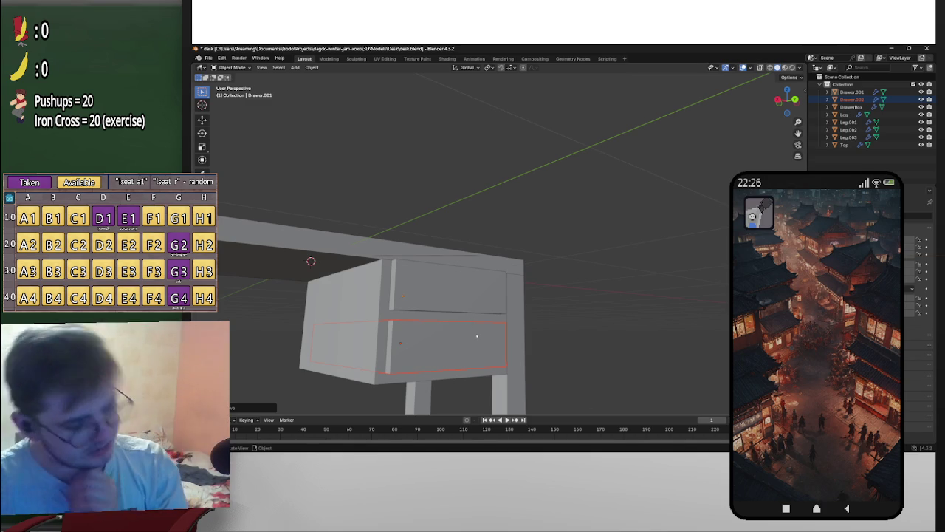
pyautogui.press('Delete')
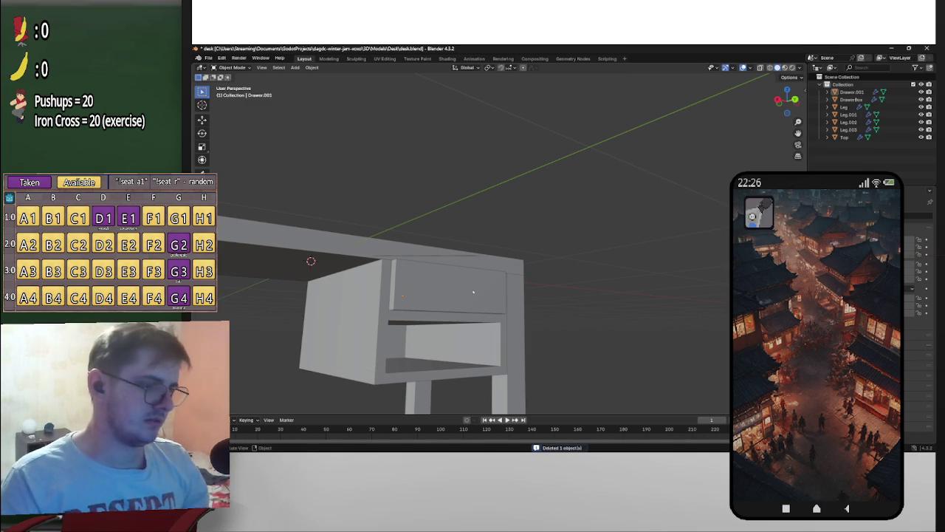
pyautogui.scroll(2, 474, 292)
pyautogui.scroll(2, 665, 276)
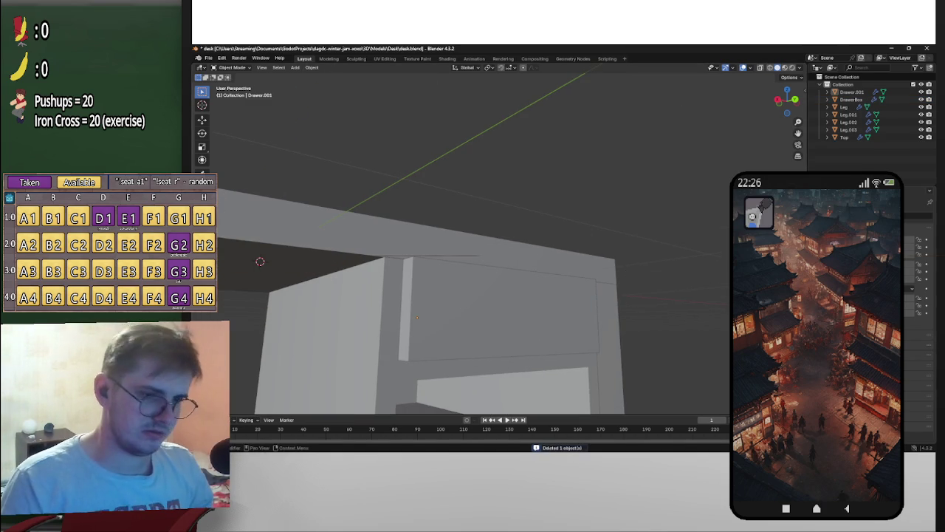
pyautogui.click(813, 251)
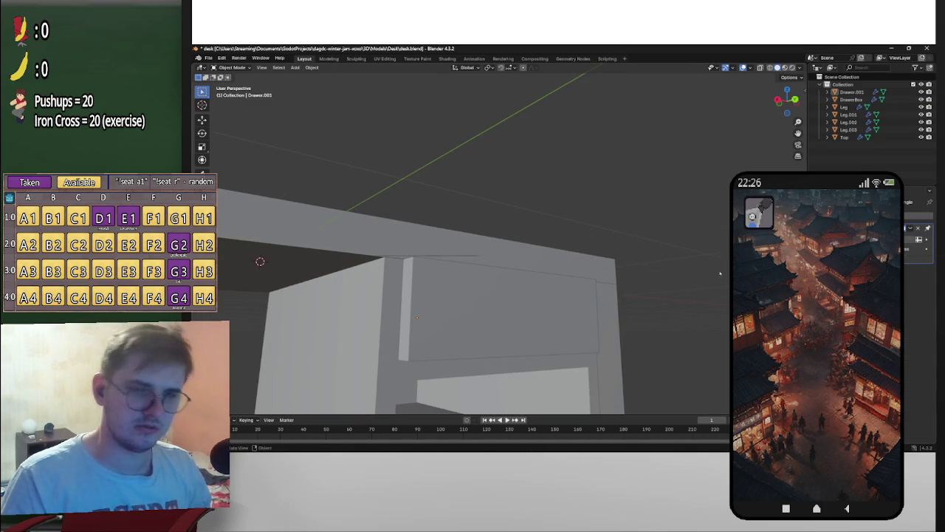
pyautogui.scroll(-3, 628, 317)
pyautogui.hotkey('ctrl', 'z')
pyautogui.click(528, 285)
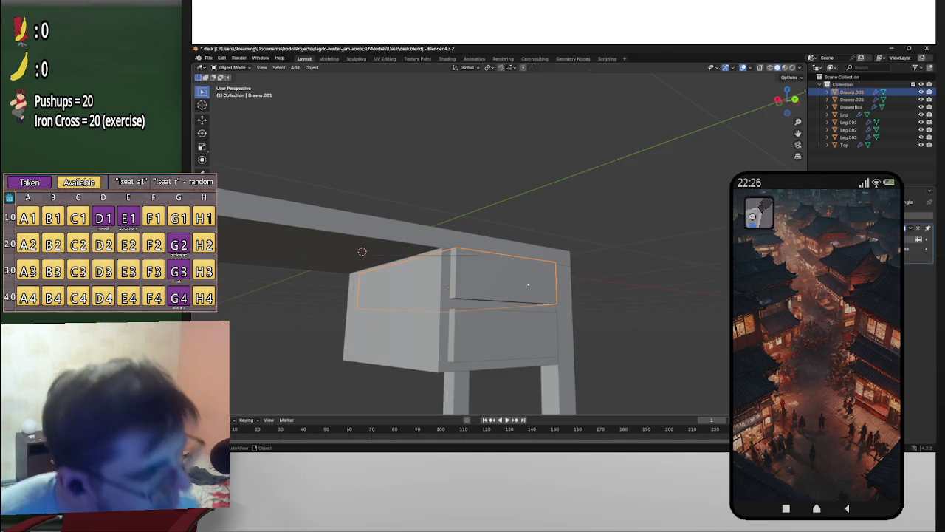
pyautogui.press('Delete')
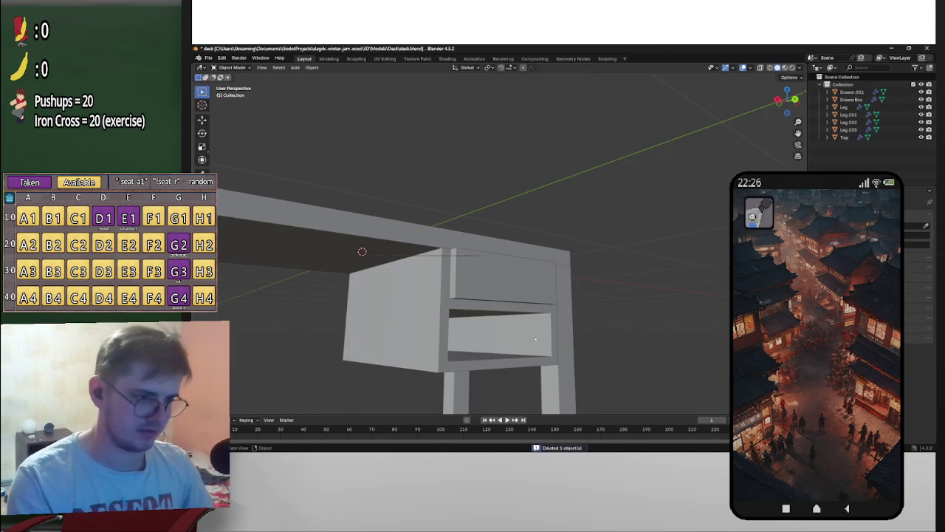
pyautogui.hotkey('ctrl', 'z')
pyautogui.moveTo(523, 296); pyautogui.dragTo(602, 288, button='middle')
pyautogui.scroll(2, 603, 288)
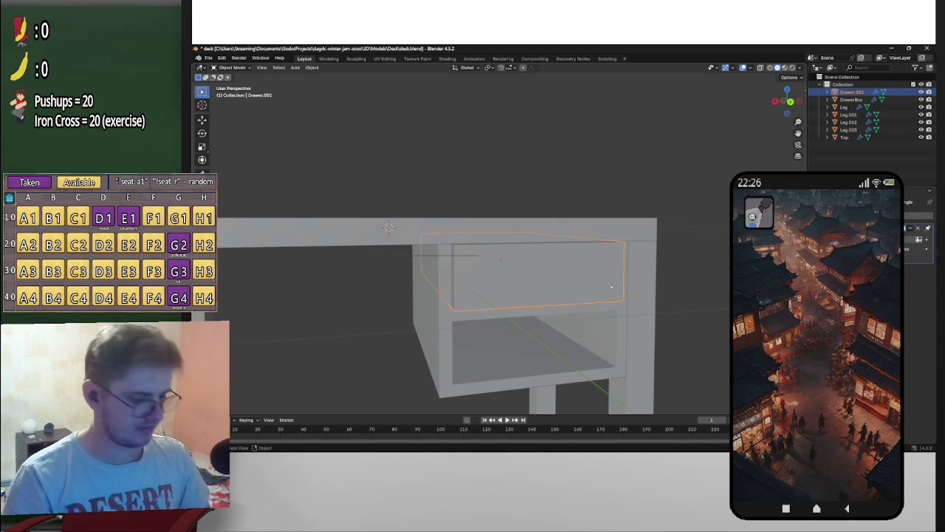
# Step: Add a cylinder mesh from Shift+A > Mesh > Cylinder
pyautogui.hotkey('shift', 'a')
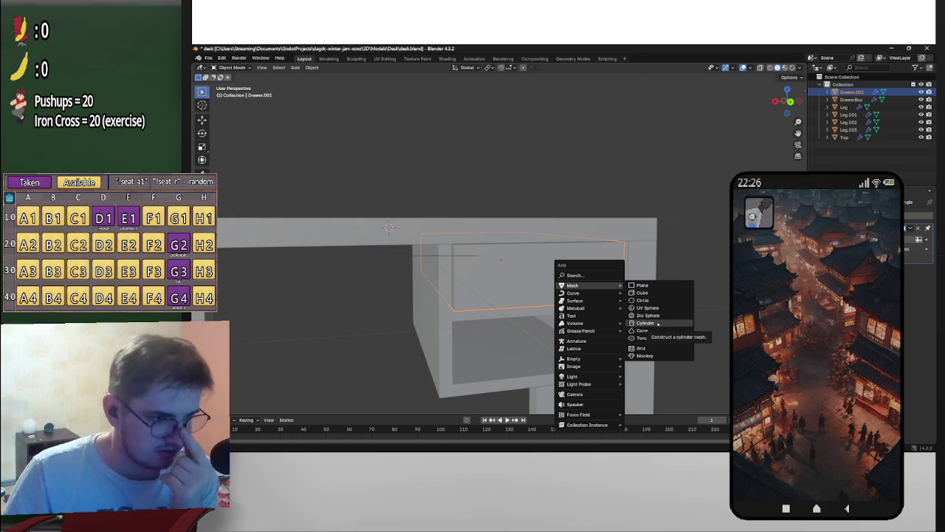
pyautogui.click(645, 324)
pyautogui.scroll(-3, 592, 319)
pyautogui.scroll(-2, 593, 318)
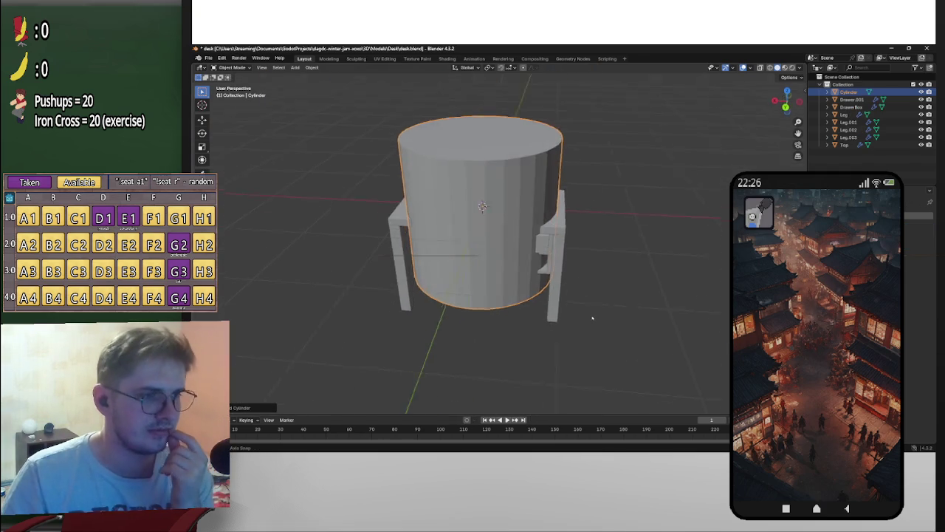
# Step: Rotate the cylinder about Y onto its side and begin scaling it down
pyautogui.moveTo(592, 318); pyautogui.dragTo(610, 307, button='middle')
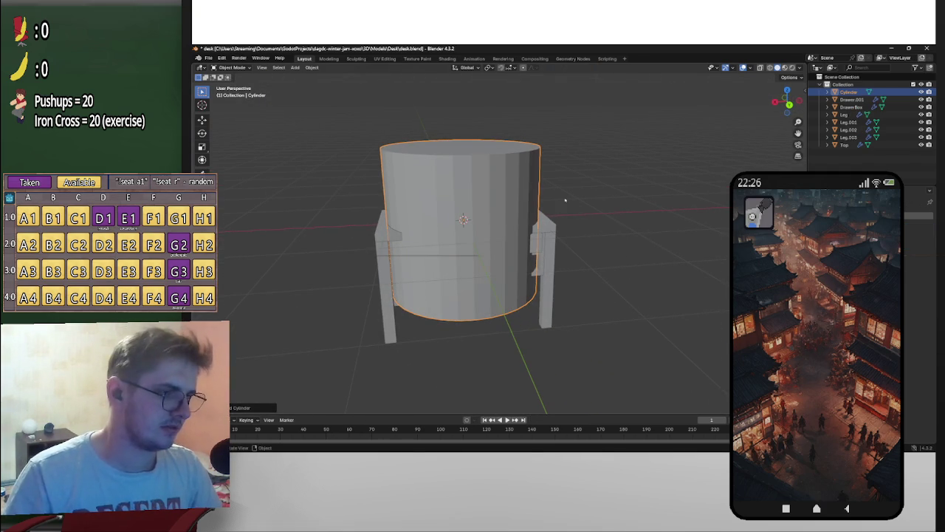
pyautogui.press('r')
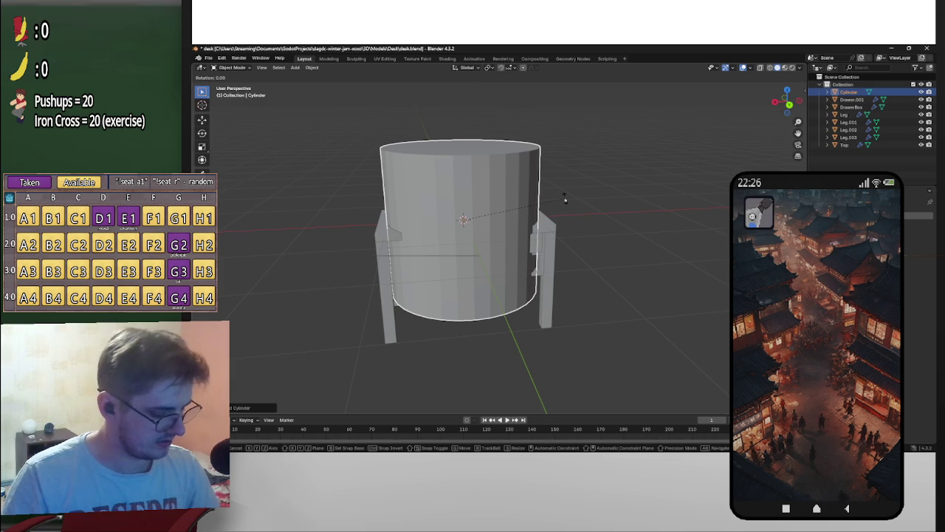
pyautogui.press('y')
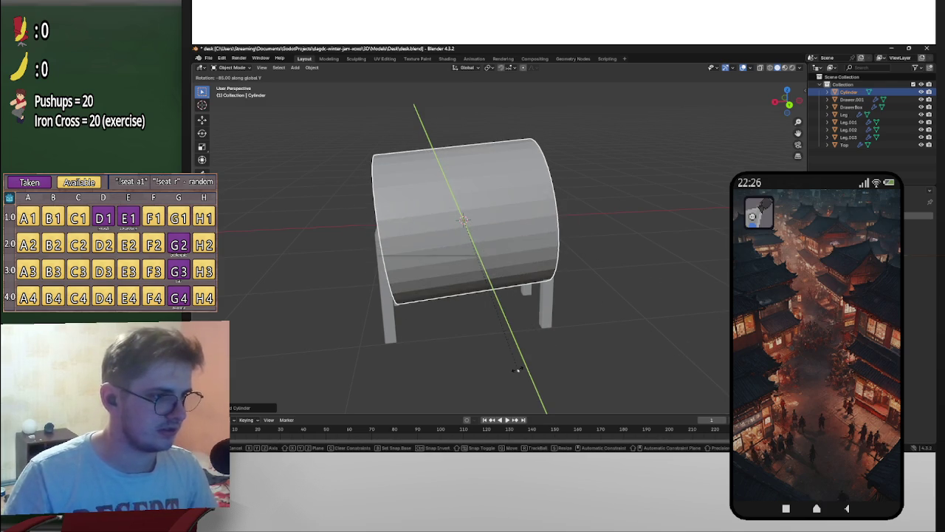
pyautogui.click(494, 365)
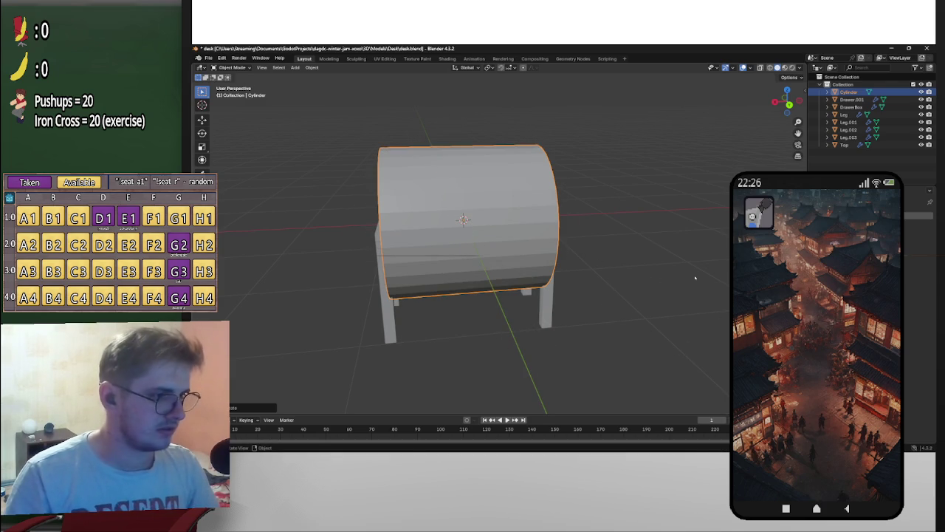
pyautogui.press('s')
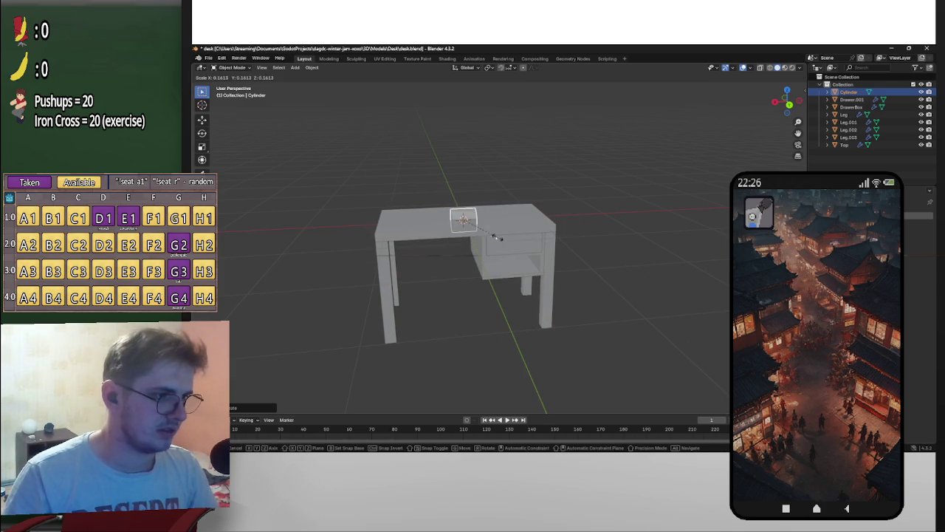
# Step: In Right Orthographic view, move the small cylinder against the drawer front
pyautogui.click(480, 231)
pyautogui.moveTo(480, 231)
pyautogui.mouseDown(button='middle')
pyautogui.moveTo(562, 244)
pyautogui.moveTo(538, 232)
pyautogui.moveTo(568, 273)
pyautogui.mouseUp(button='middle')
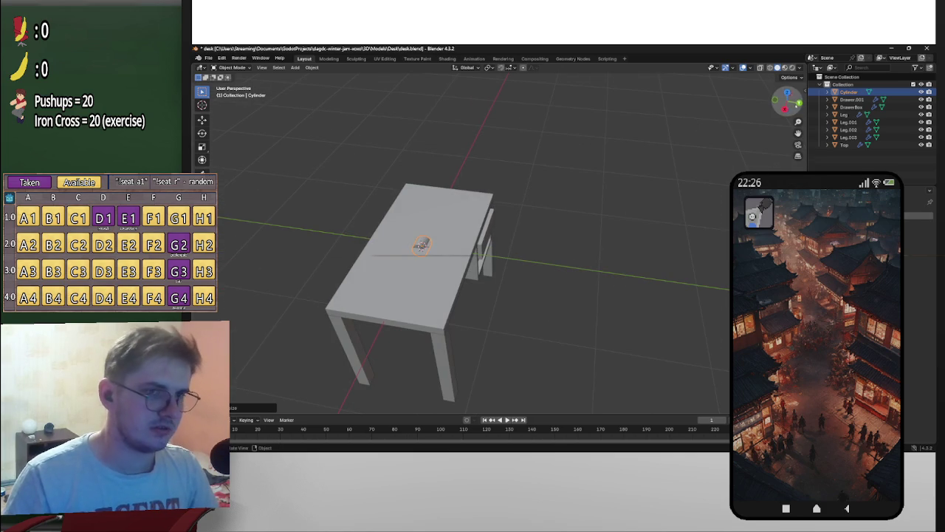
pyautogui.press('KP_3')
pyautogui.press('g')
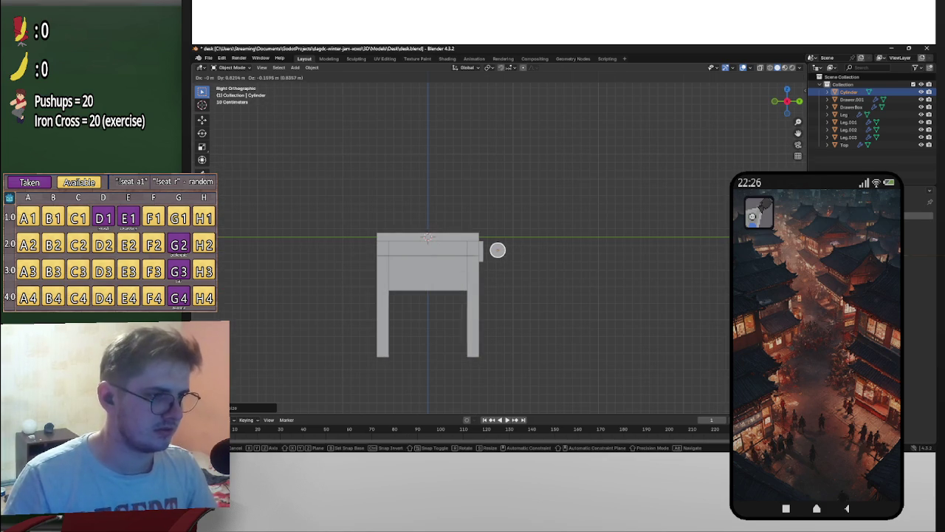
pyautogui.moveTo(727, 193); pyautogui.dragTo(627, 228, button='middle')
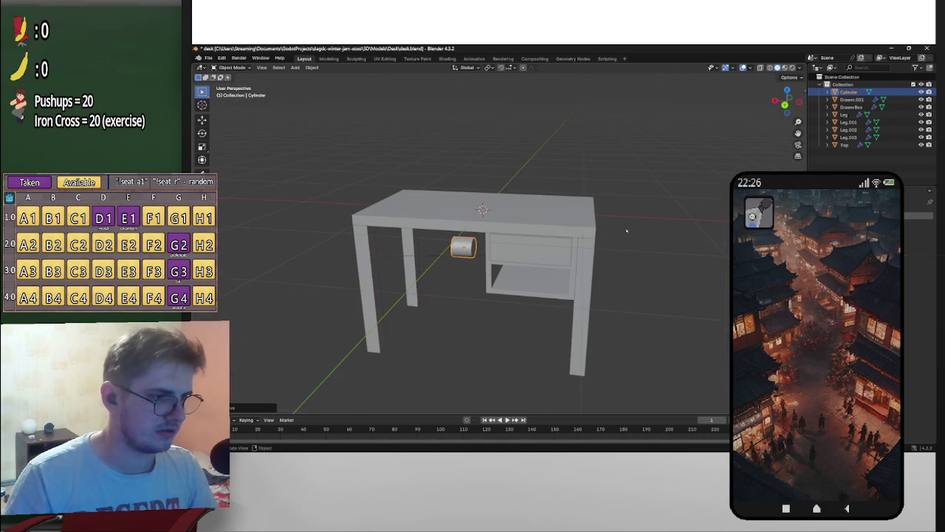
pyautogui.click(687, 238)
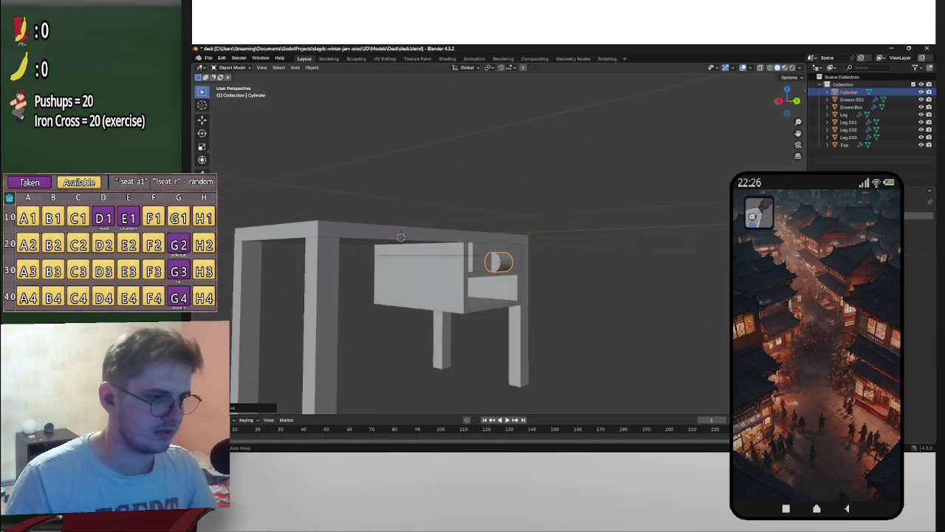
pyautogui.moveTo(688, 238); pyautogui.dragTo(650, 265, button='middle')
pyautogui.press('KP_3')
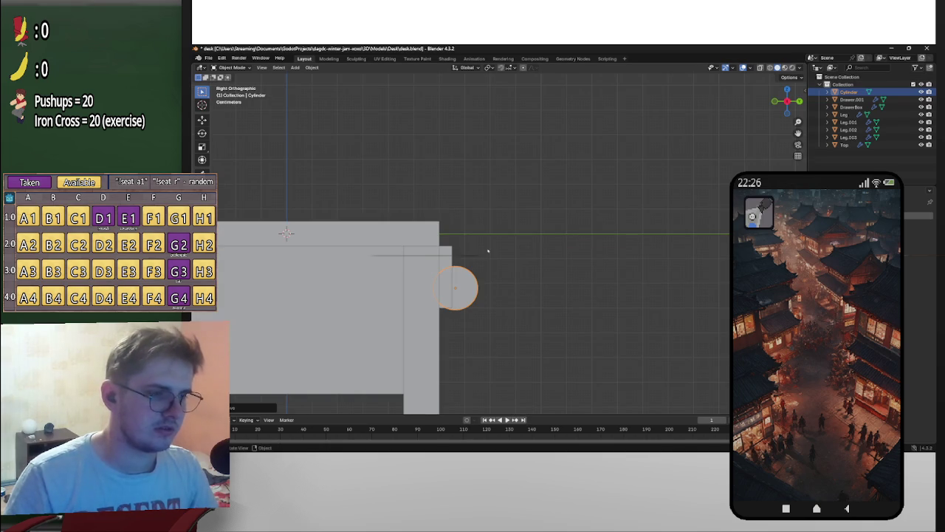
# Step: Select the drawer with the cylinder, invert the selection and hide all other desk parts
pyautogui.keyDown('shift'); pyautogui.click(286, 232); pyautogui.keyUp('shift')
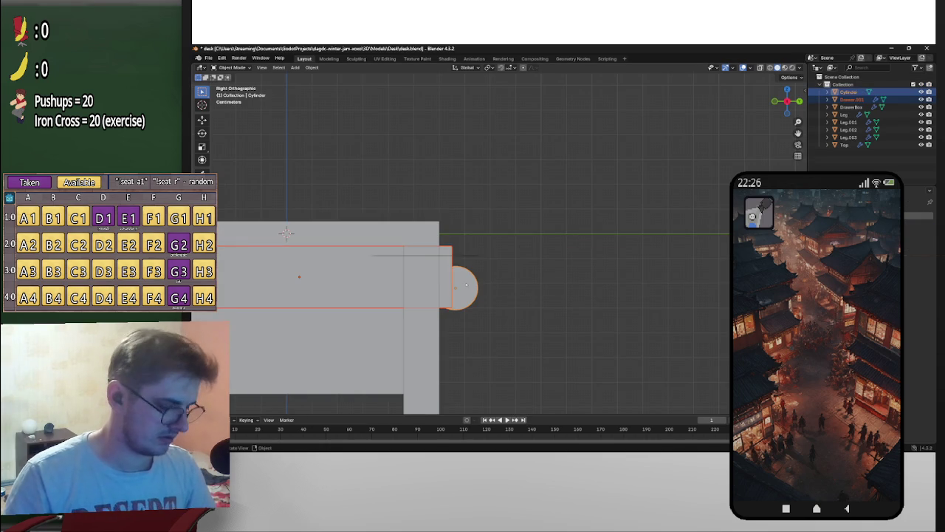
pyautogui.press('x')
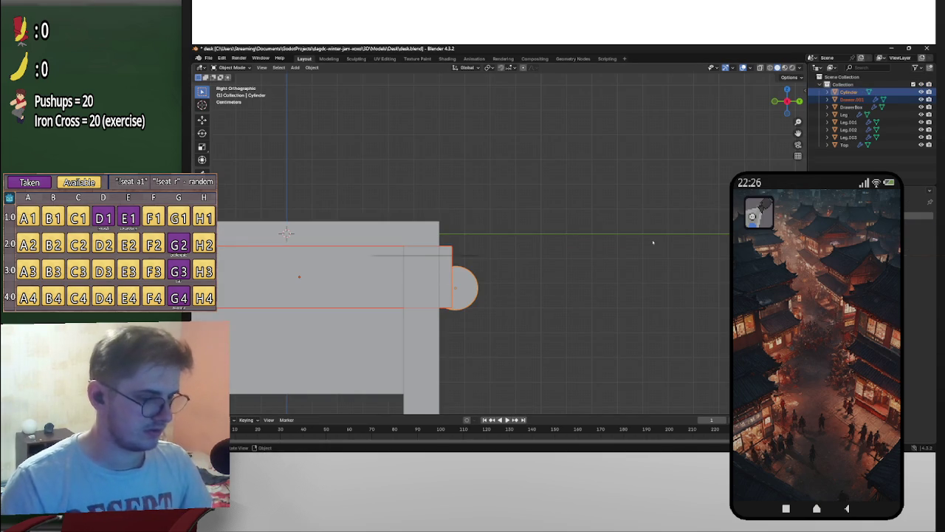
pyautogui.press('h')
pyautogui.hotkey('alt', 'h')
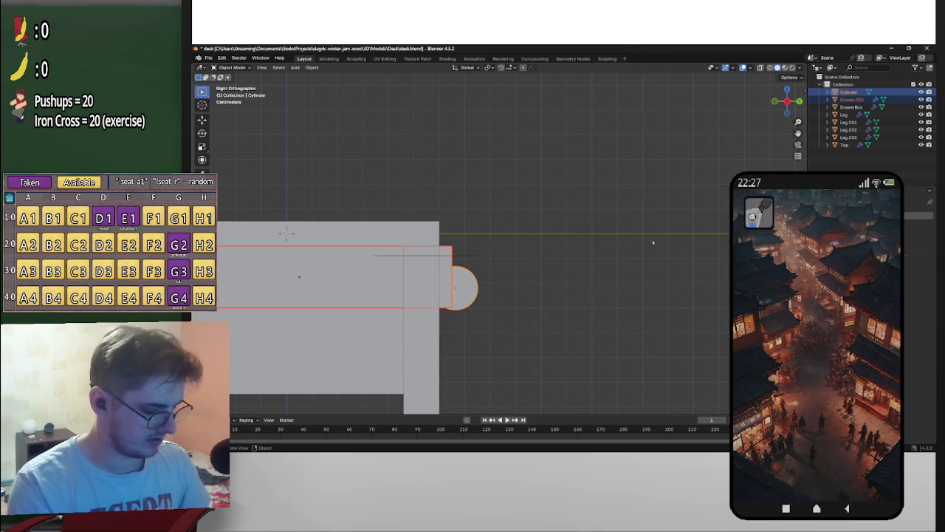
pyautogui.hotkey('ctrl', 'i')
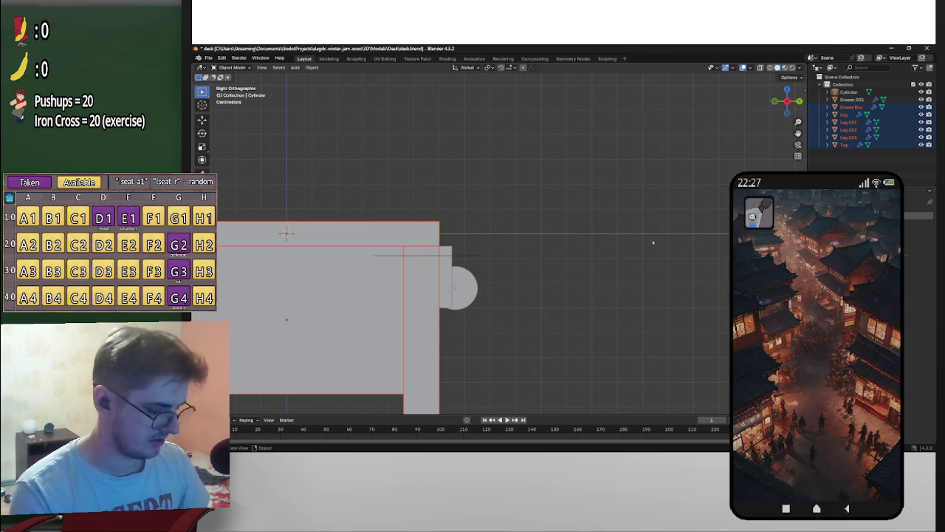
pyautogui.press('h')
pyautogui.click(463, 288)
pyautogui.scroll(1, 505, 294)
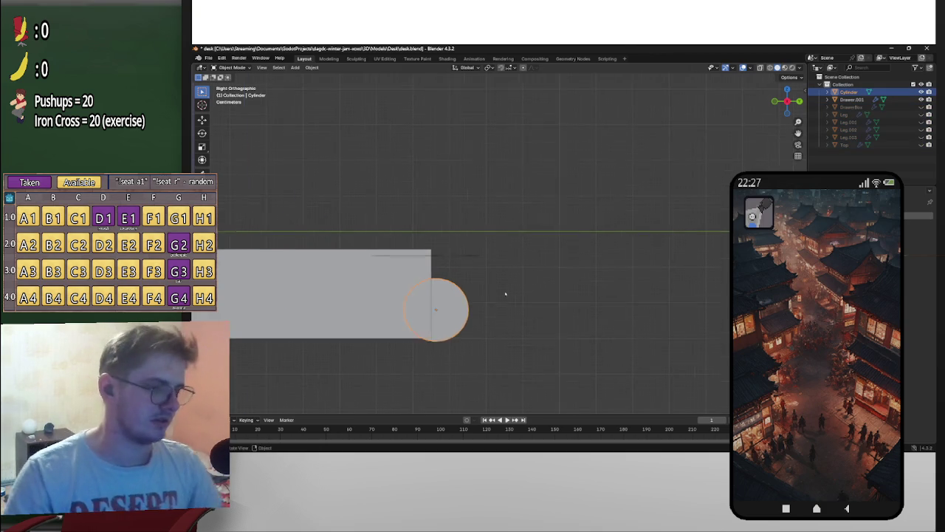
# Step: Raise the cylinder slightly along Z into place on the drawer front
pyautogui.click(786, 100)
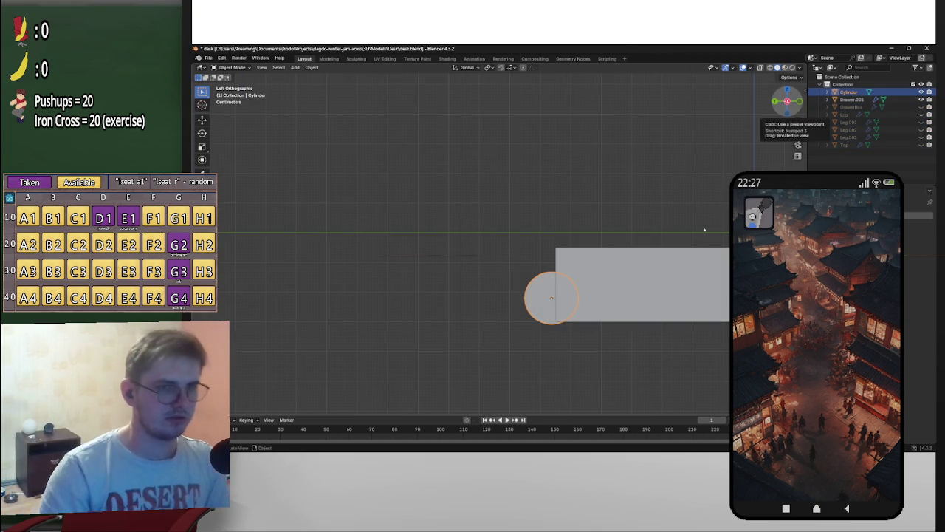
pyautogui.press('g')
pyautogui.press('z')
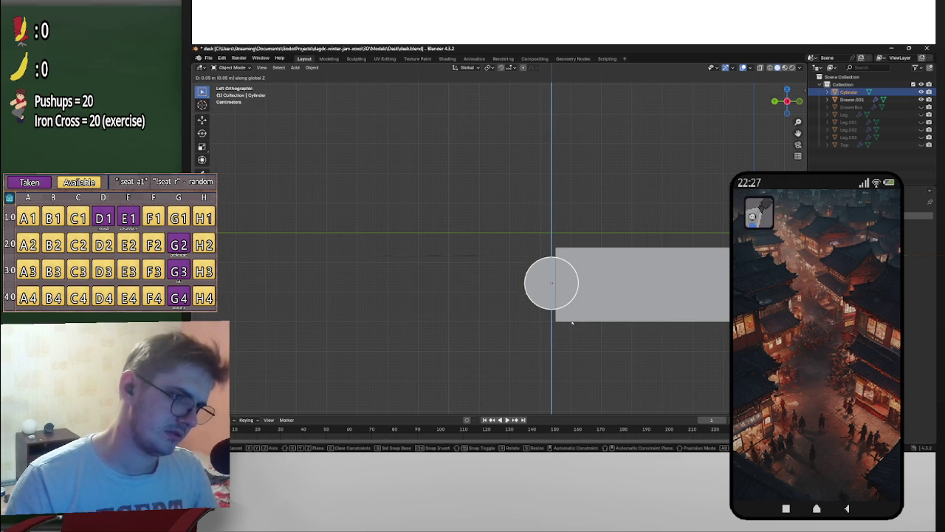
pyautogui.click(570, 321)
pyautogui.scroll(4, 576, 324)
pyautogui.moveTo(689, 328); pyautogui.dragTo(650, 318, button='middle')
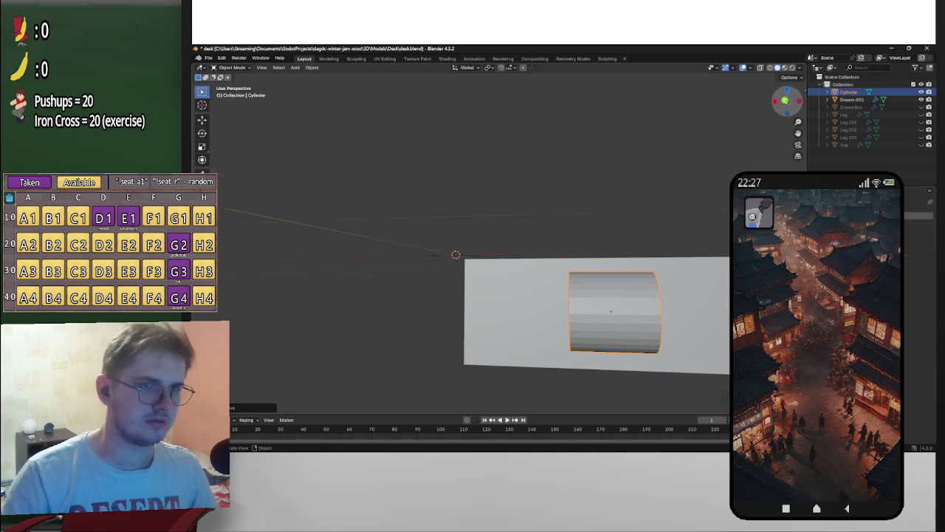
# Step: From the back view, stretch the cylinder along Y across the drawer front
pyautogui.press('ctrl+KP_1')
pyautogui.press('s')
pyautogui.press('y')
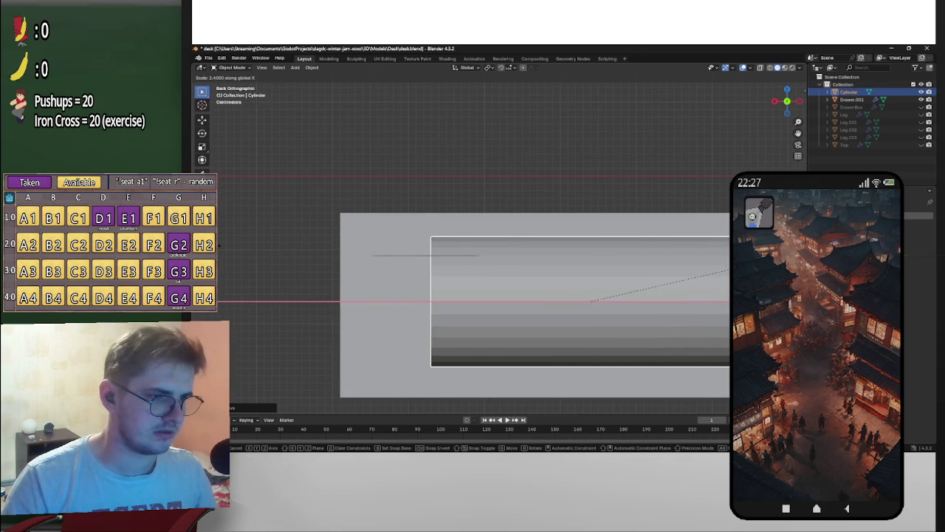
pyautogui.click(805, 218)
pyautogui.scroll(-3, 517, 310)
pyautogui.moveTo(458, 317)
pyautogui.mouseDown(button='middle')
pyautogui.moveTo(422, 336)
pyautogui.moveTo(462, 321)
pyautogui.mouseUp(button='middle')
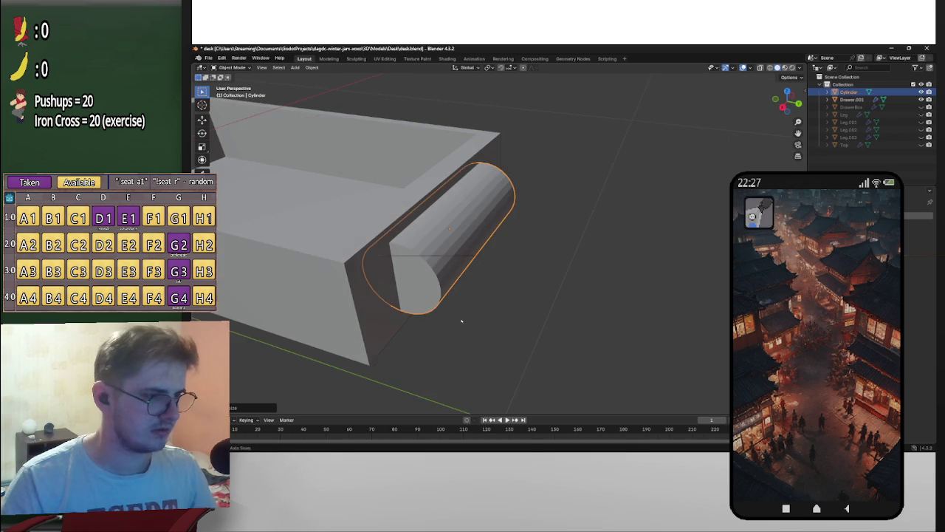
pyautogui.moveTo(478, 281)
pyautogui.mouseDown(button='middle')
pyautogui.moveTo(447, 333)
pyautogui.moveTo(399, 331)
pyautogui.moveTo(497, 323)
pyautogui.mouseUp(button='middle')
# Step: Scale the cylinder with Shift+X to thin it while keeping its length
pyautogui.press('s')
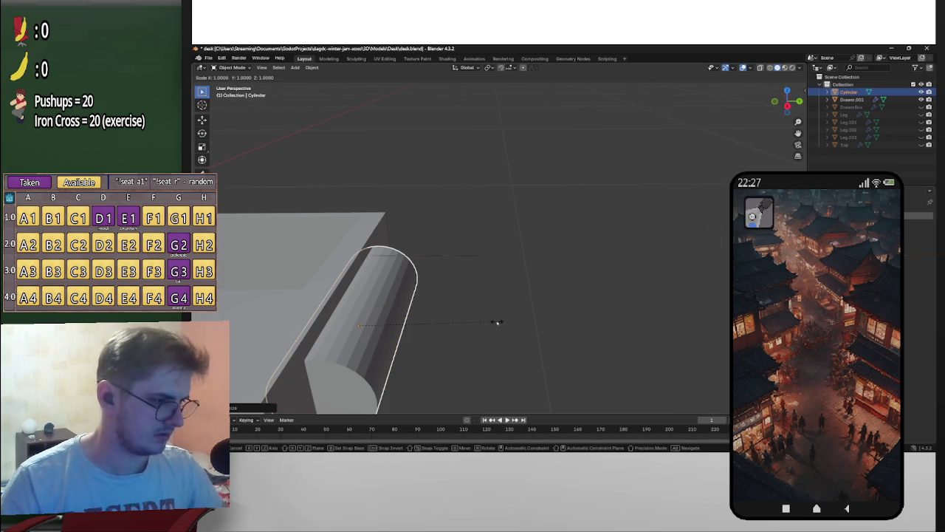
pyautogui.hotkey('shift', 'z')
pyautogui.hotkey('shift', 'x')
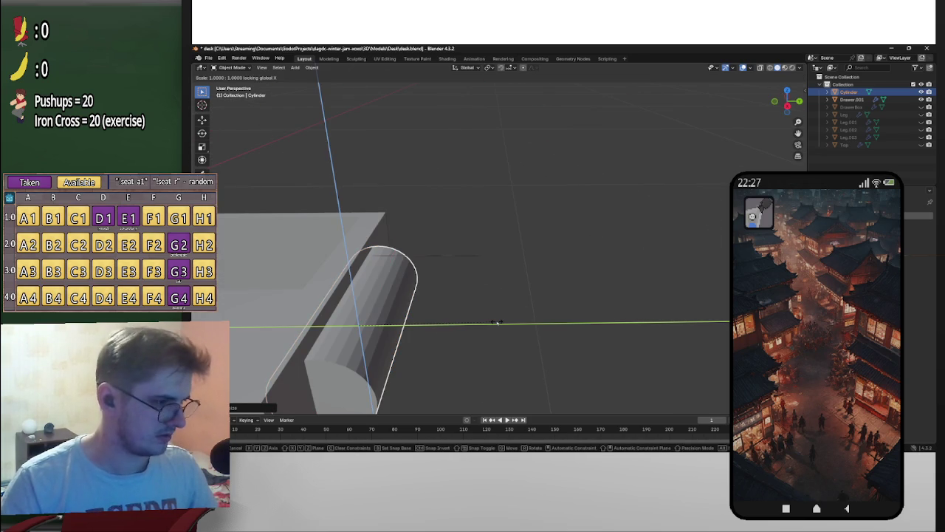
pyautogui.click(382, 334)
pyautogui.moveTo(382, 334)
pyautogui.mouseDown(button='middle')
pyautogui.moveTo(299, 302)
pyautogui.moveTo(332, 280)
pyautogui.mouseUp(button='middle')
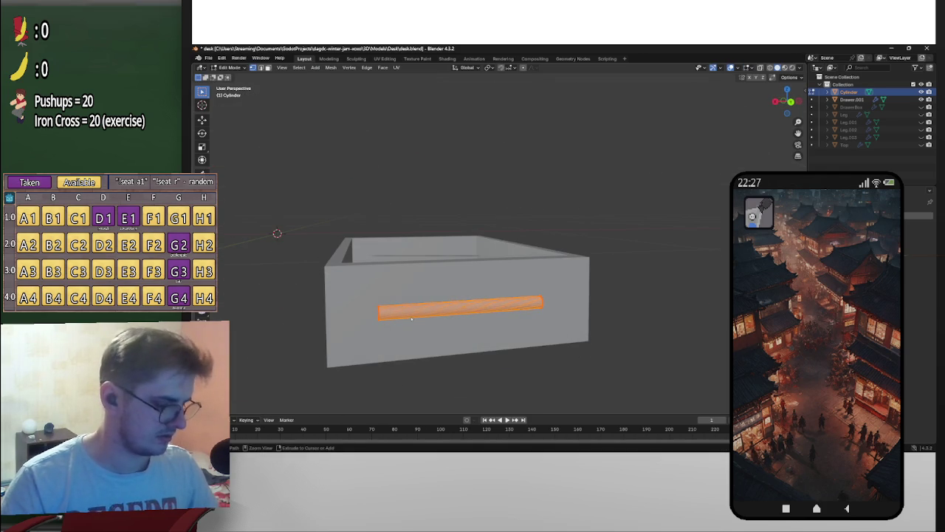
# Step: In Edit Mode, add 16 evenly spaced loop cuts along the handle, then box-select its middle ring
pyautogui.press('Tab')
pyautogui.hotkey('ctrl', 'r')
pyautogui.scroll(4, 434, 325)
pyautogui.scroll(3, 434, 324)
pyautogui.scroll(2, 434, 325)
pyautogui.scroll(3, 435, 324)
pyautogui.click(435, 325)
pyautogui.rightClick(434, 324)
pyautogui.moveTo(434, 324)
pyautogui.mouseDown(button='middle')
pyautogui.moveTo(506, 348)
pyautogui.moveTo(501, 327)
pyautogui.moveTo(546, 317)
pyautogui.moveTo(411, 341)
pyautogui.mouseUp(button='middle')
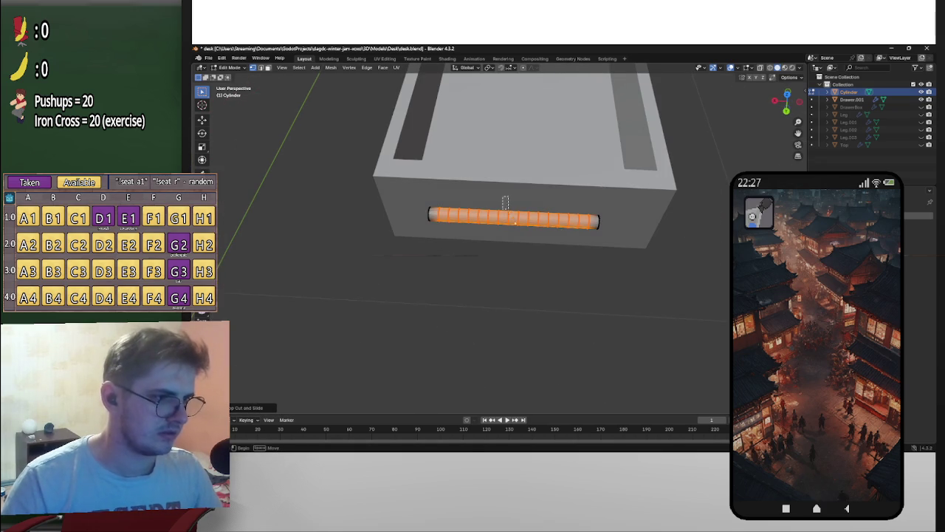
pyautogui.moveTo(525, 234); pyautogui.dragTo(525, 235)
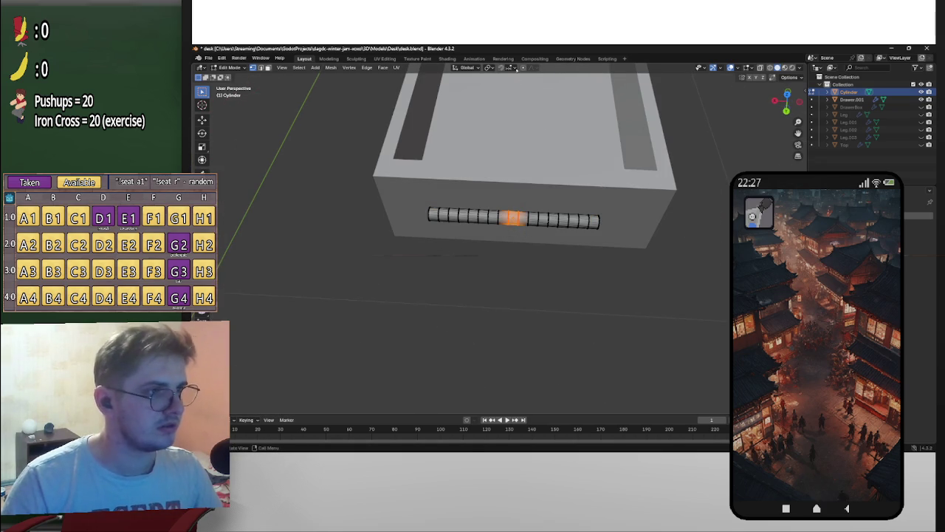
# Step: Push the middle ring out along Y with proportional falloff to bow the handle
pyautogui.press('g')
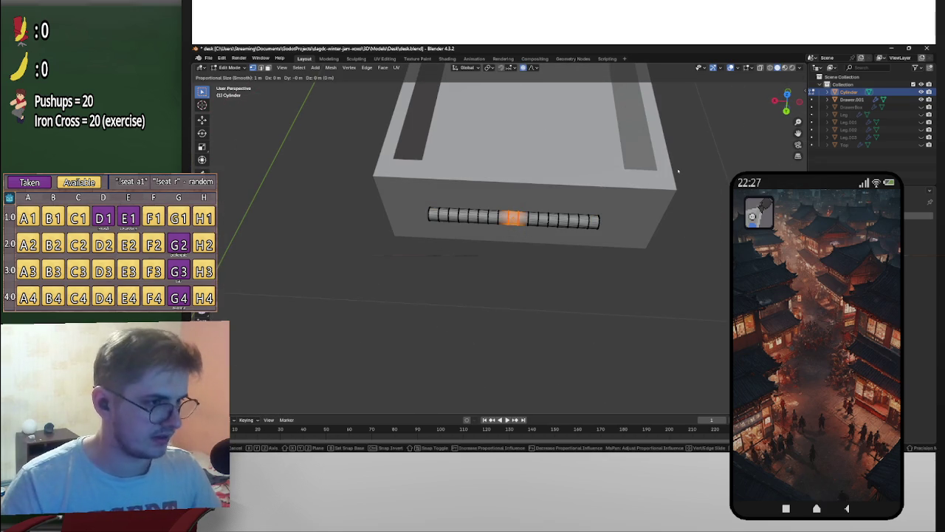
pyautogui.press('x')
pyautogui.press('y')
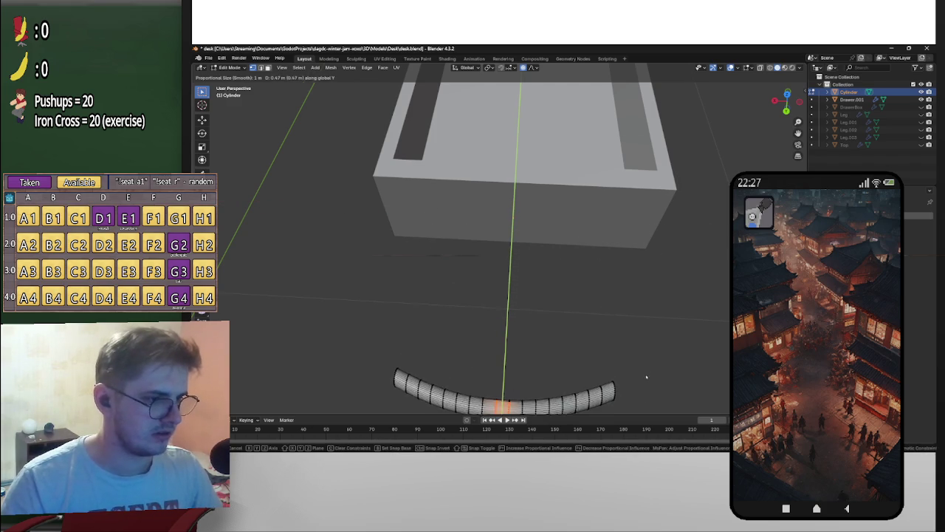
pyautogui.press('y')
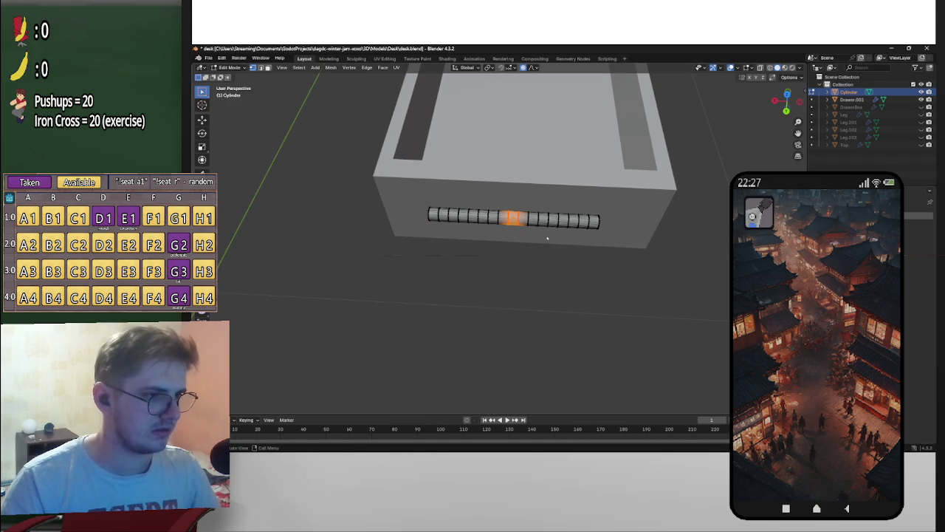
pyautogui.press('y')
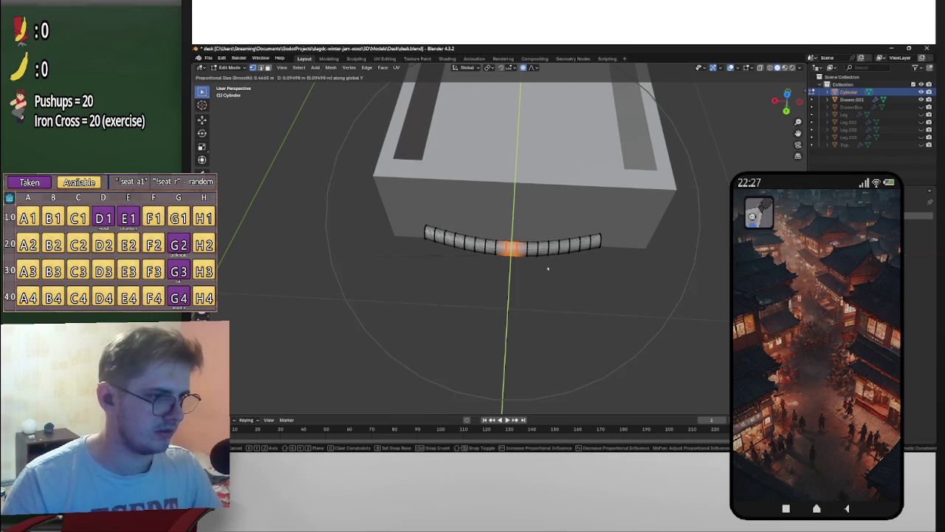
pyautogui.scroll(5, 555, 252)
pyautogui.scroll(3, 555, 255)
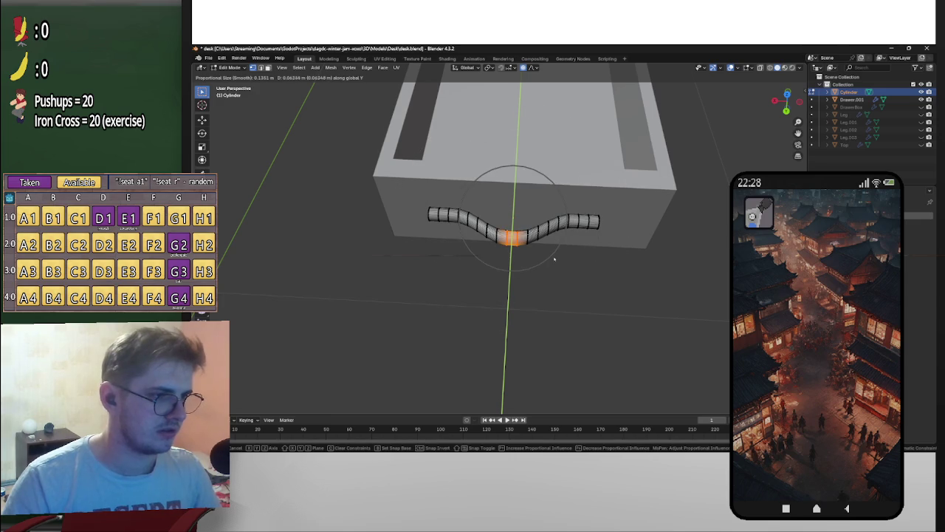
pyautogui.scroll(-2, 559, 257)
pyautogui.scroll(-2, 559, 257)
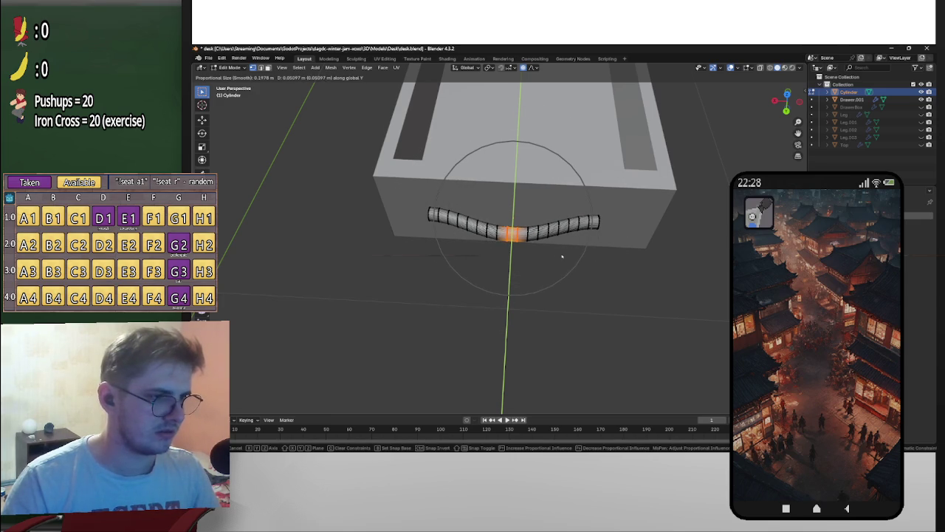
pyautogui.click(582, 259)
pyautogui.moveTo(583, 259)
pyautogui.mouseDown(button='middle')
pyautogui.moveTo(549, 206)
pyautogui.moveTo(489, 207)
pyautogui.moveTo(500, 197)
pyautogui.moveTo(488, 207)
pyautogui.moveTo(513, 217)
pyautogui.mouseUp(button='middle')
pyautogui.moveTo(574, 268); pyautogui.dragTo(579, 279, button='middle')
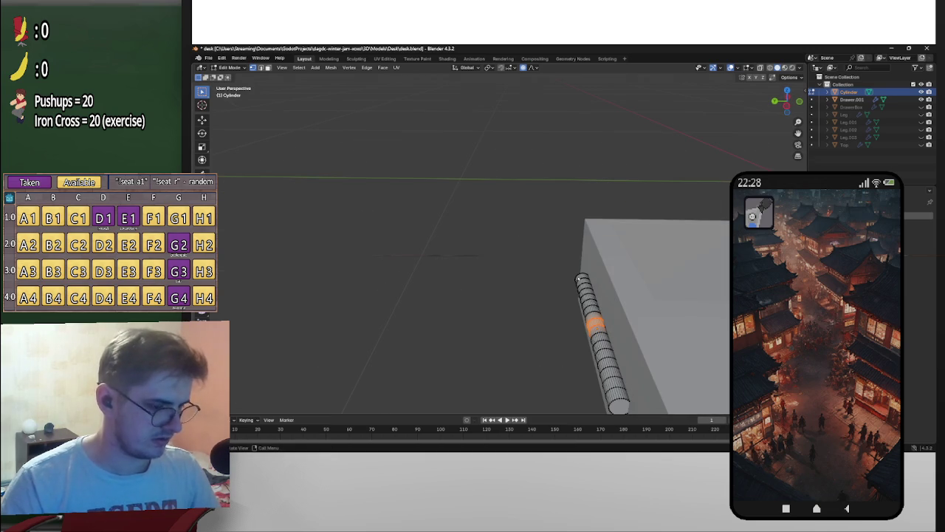
# Step: Move the middle ring further along Y for a deeper bend in the handle
pyautogui.press('g')
pyautogui.scroll(3, 579, 279)
pyautogui.scroll(-3, 579, 279)
pyautogui.press('y')
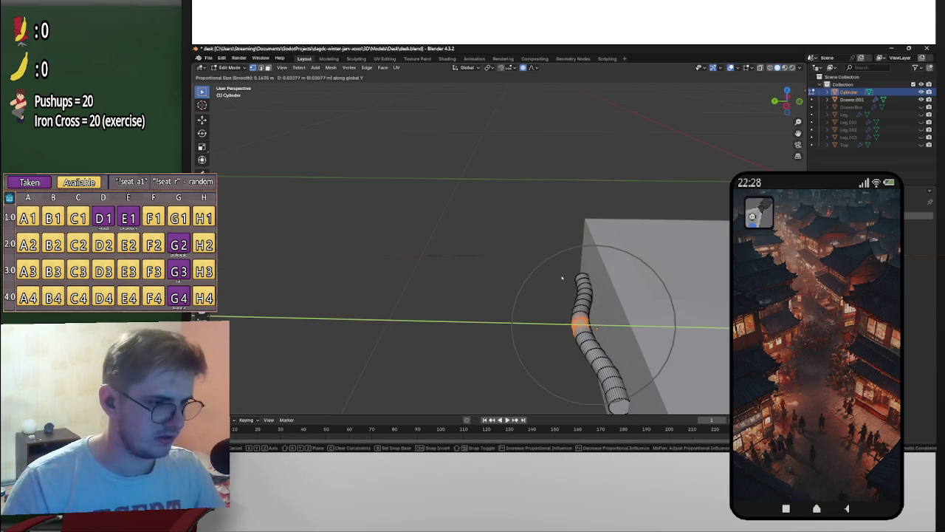
pyautogui.click(553, 276)
pyautogui.moveTo(597, 328); pyautogui.dragTo(554, 275, button='middle')
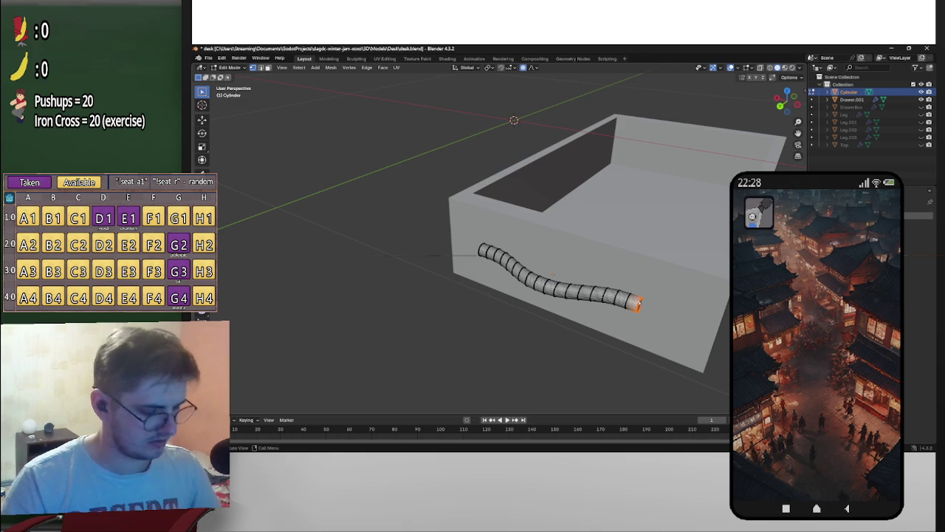
# Step: Adjust the handle's end ring with proportional falloff, then select the opposite end too
pyautogui.press('g')
pyautogui.scroll(2, 640, 303)
pyautogui.scroll(3, 639, 303)
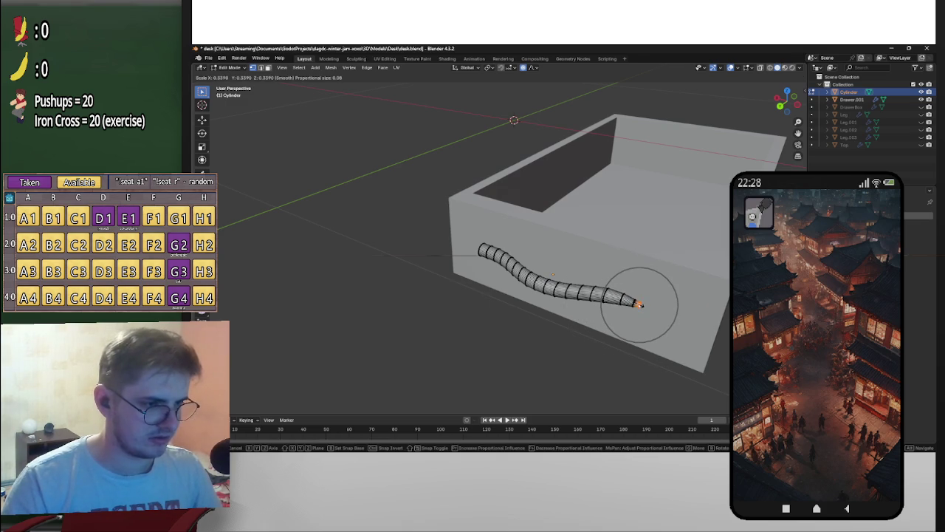
pyautogui.press('Return')
pyautogui.moveTo(639, 302); pyautogui.dragTo(681, 283, button='middle')
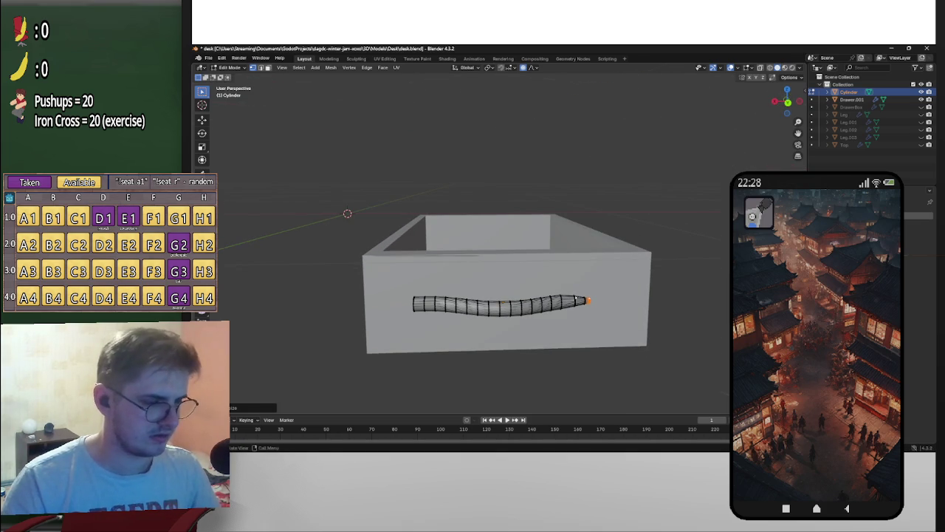
pyautogui.keyDown('ctrl'); pyautogui.click(576, 298); pyautogui.keyUp('ctrl')
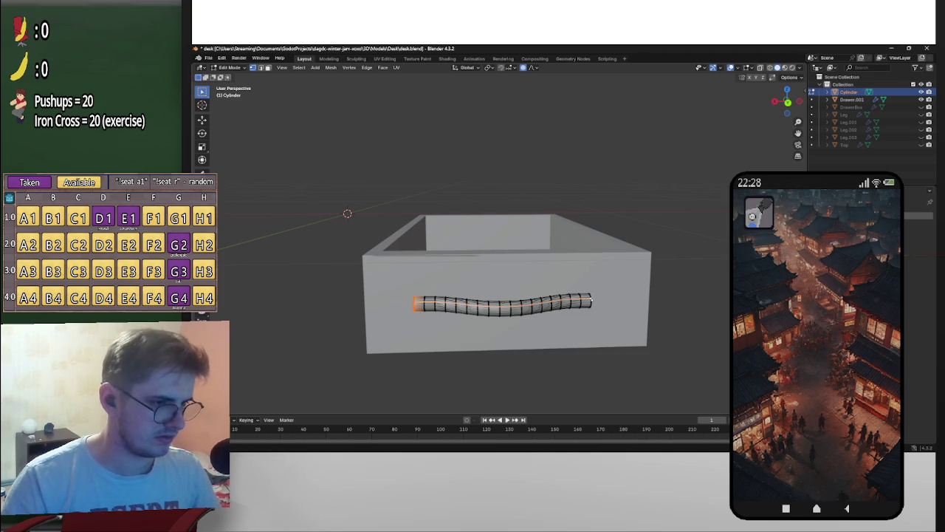
pyautogui.hotkey('ctrl', 'z')
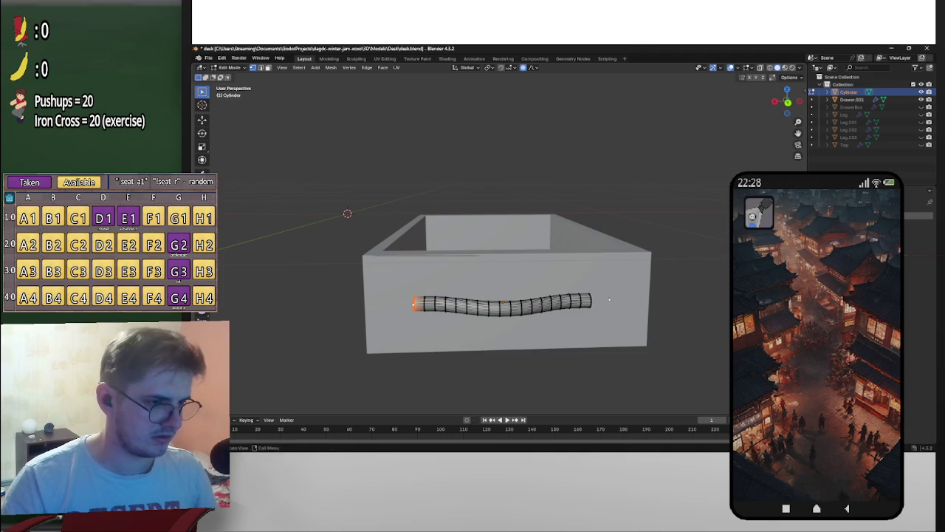
# Step: Scale both end rings with Shift+X and smooth falloff, narrowing the handle tips
pyautogui.press('s')
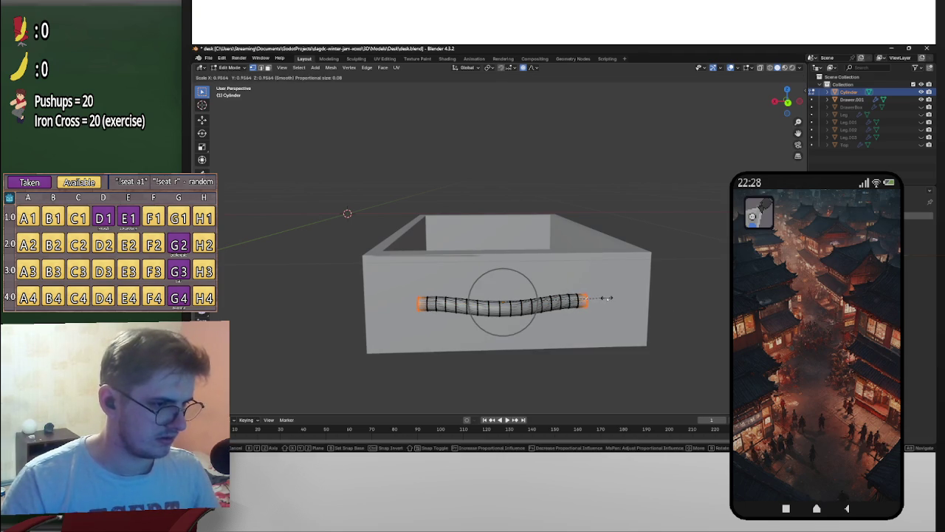
pyautogui.hotkey('shift', 'z')
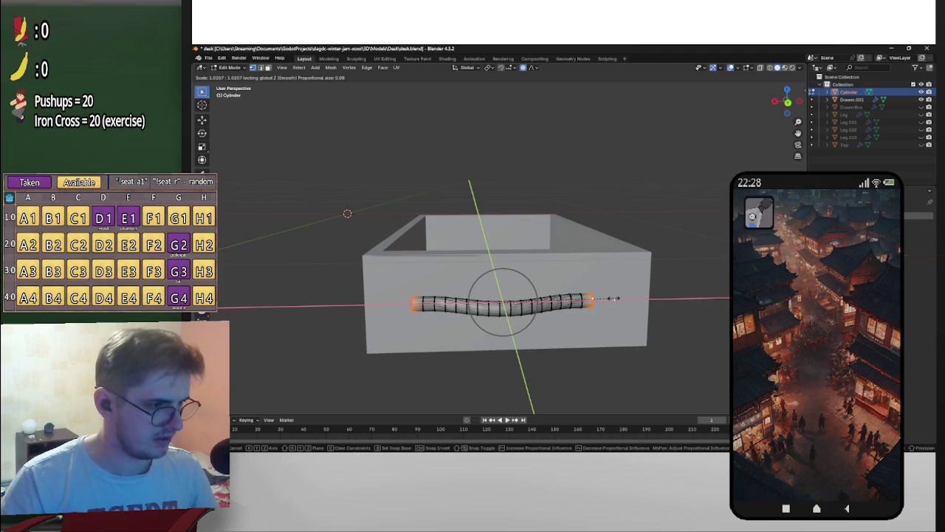
pyautogui.hotkey('shift', 'x')
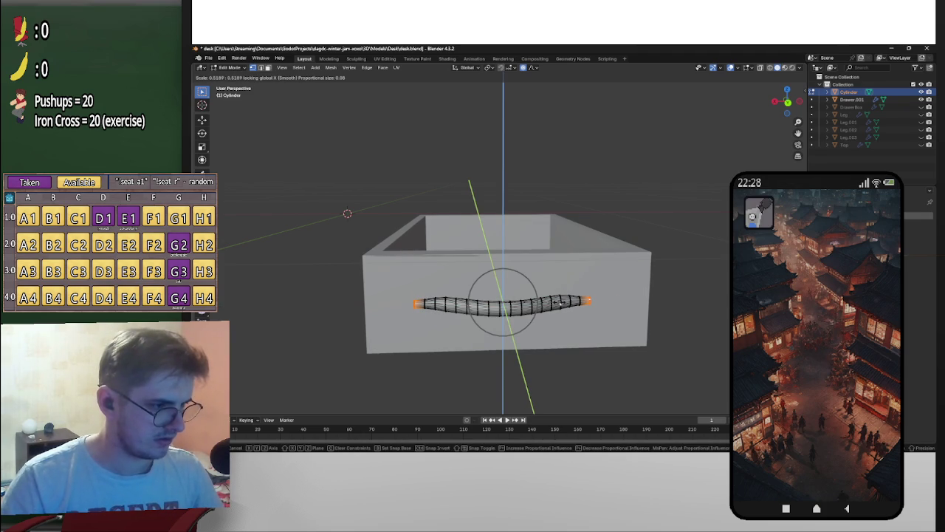
pyautogui.scroll(-2, 587, 301)
pyautogui.scroll(-5, 584, 301)
pyautogui.scroll(-2, 574, 303)
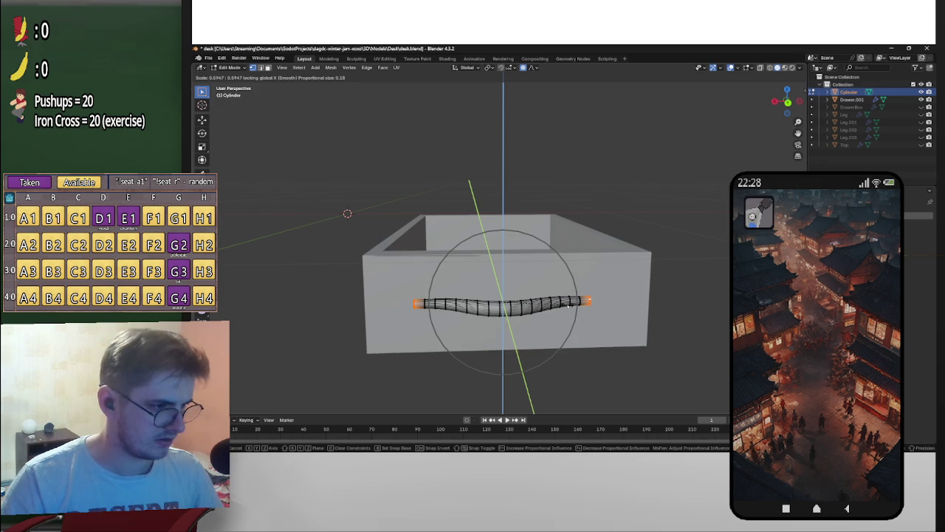
pyautogui.click(569, 304)
pyautogui.moveTo(569, 304)
pyautogui.mouseDown(button='middle')
pyautogui.moveTo(613, 274)
pyautogui.moveTo(576, 217)
pyautogui.mouseUp(button='middle')
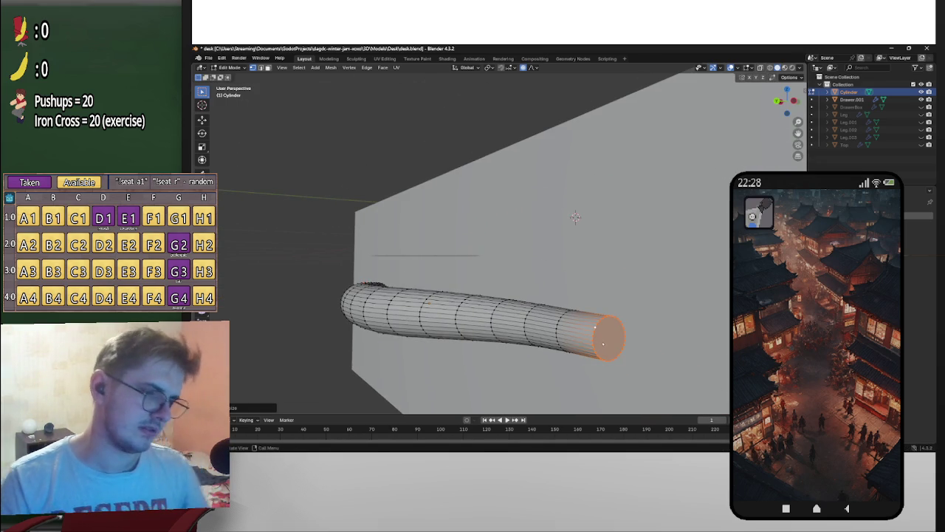
pyautogui.rightClick(591, 358)
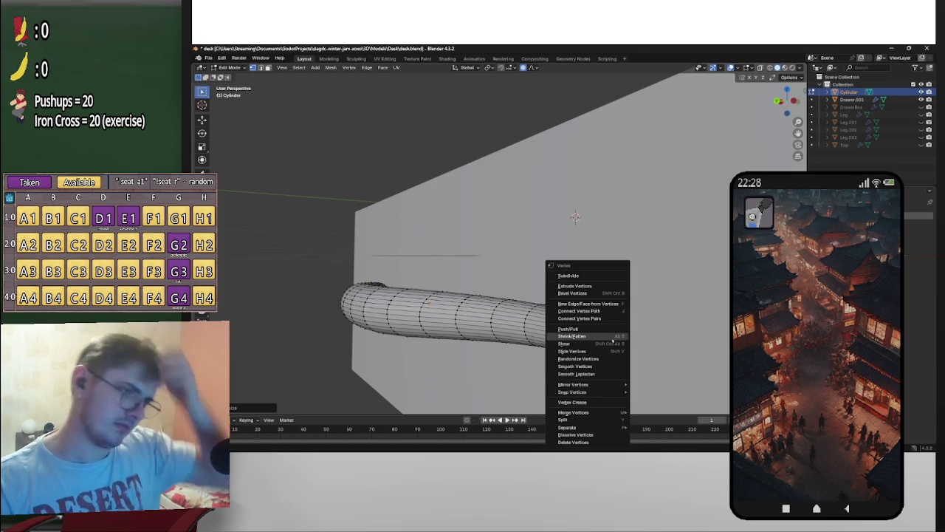
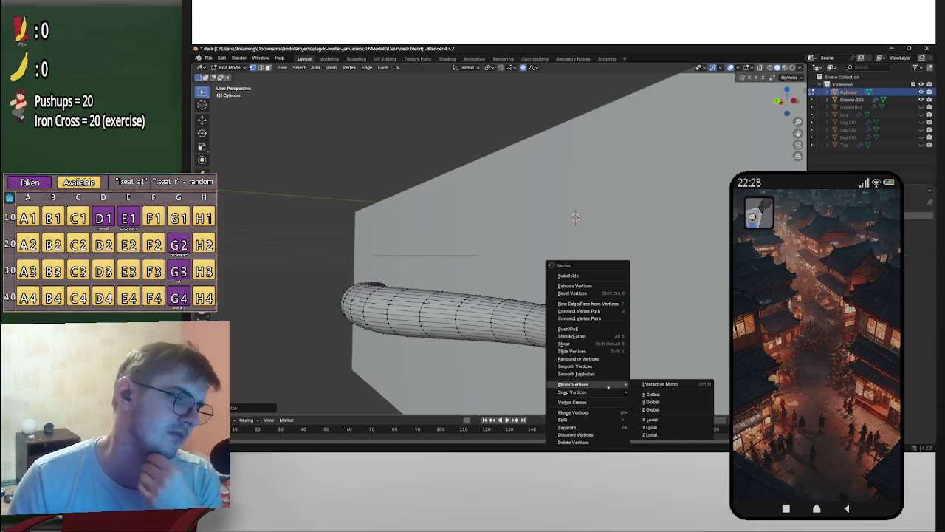
# Step: Fill the open end of the handle tube with a face and check the cap
pyautogui.click(583, 303)
pyautogui.hotkey('alt', 'a')
pyautogui.moveTo(628, 332)
pyautogui.mouseDown(button='middle')
pyautogui.moveTo(670, 333)
pyautogui.moveTo(630, 300)
pyautogui.moveTo(612, 325)
pyautogui.moveTo(548, 352)
pyautogui.moveTo(502, 332)
pyautogui.moveTo(667, 283)
pyautogui.moveTo(517, 295)
pyautogui.moveTo(317, 217)
pyautogui.moveTo(545, 270)
pyautogui.mouseUp(button='middle')
pyautogui.scroll(3, 509, 323)
# Step: In Object Mode, frame the handle and scale it down on the drawer front
pyautogui.press('Tab')
pyautogui.scroll(-3, 443, 222)
pyautogui.moveTo(443, 221)
pyautogui.mouseDown(button='middle')
pyautogui.moveTo(595, 221)
pyautogui.moveTo(549, 258)
pyautogui.mouseUp(button='middle')
pyautogui.press('KP_Decimal')
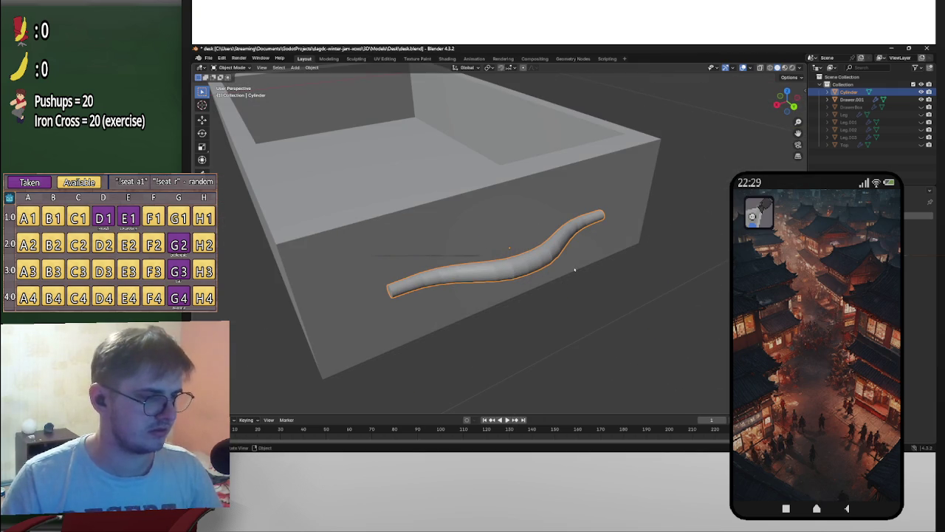
pyautogui.press('s')
pyautogui.click(591, 270)
pyautogui.moveTo(591, 270); pyautogui.dragTo(633, 256, button='middle')
pyautogui.press('Tab')
pyautogui.press('Tab')
pyautogui.press('Tab')
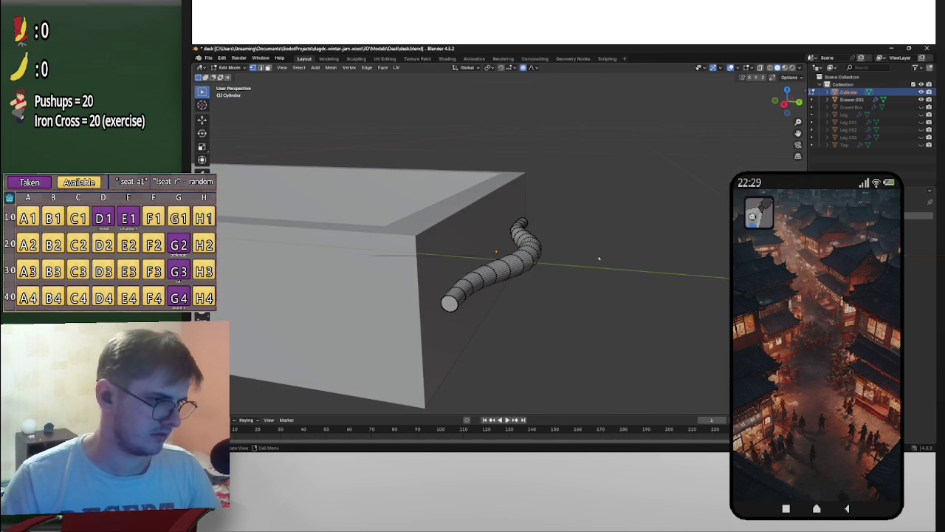
# Step: Scale the whole handle with proportional editing, excluding X, so it gets thicker but keeps its length
pyautogui.press('a')
pyautogui.hotkey('shift', 's')
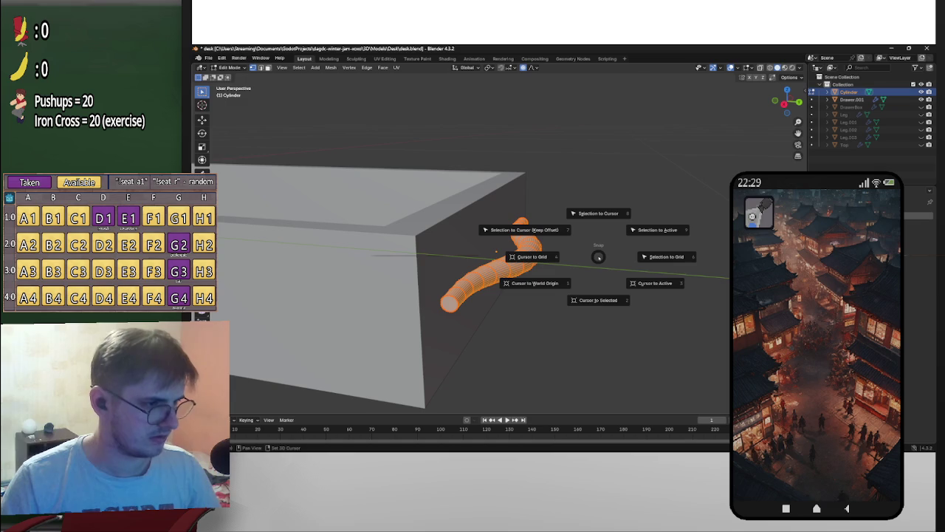
pyautogui.press('Escape')
pyautogui.press('s')
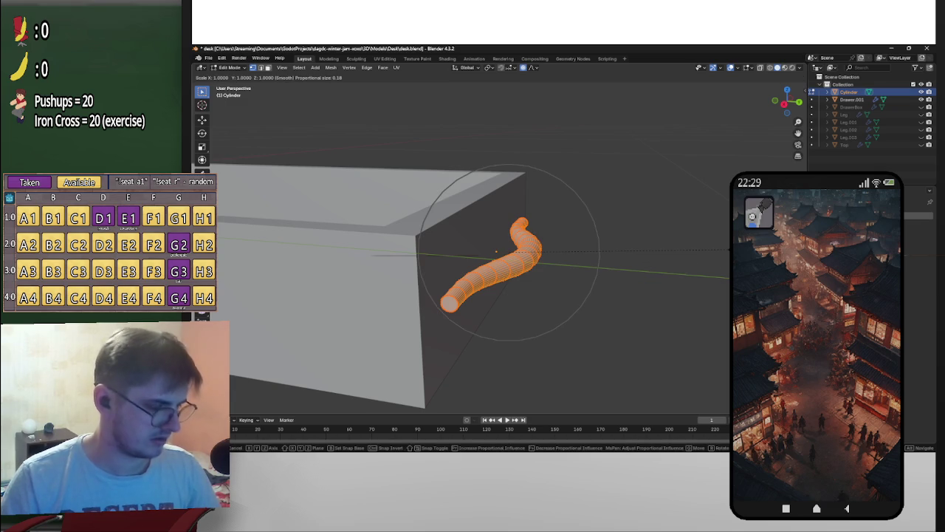
pyautogui.hotkey('shift', 'x')
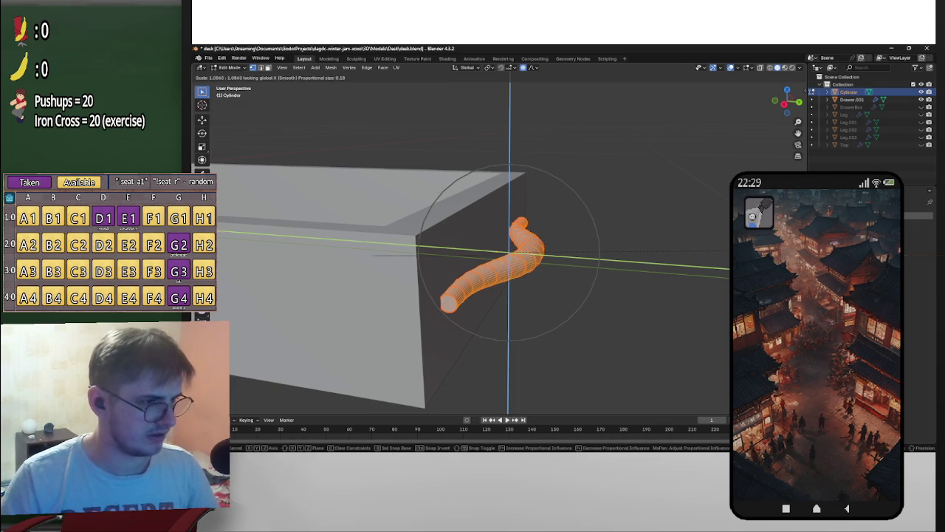
pyautogui.press('Return')
pyautogui.moveTo(509, 255)
pyautogui.mouseDown(button='middle')
pyautogui.moveTo(493, 253)
pyautogui.moveTo(552, 215)
pyautogui.mouseUp(button='middle')
pyautogui.press('Return')
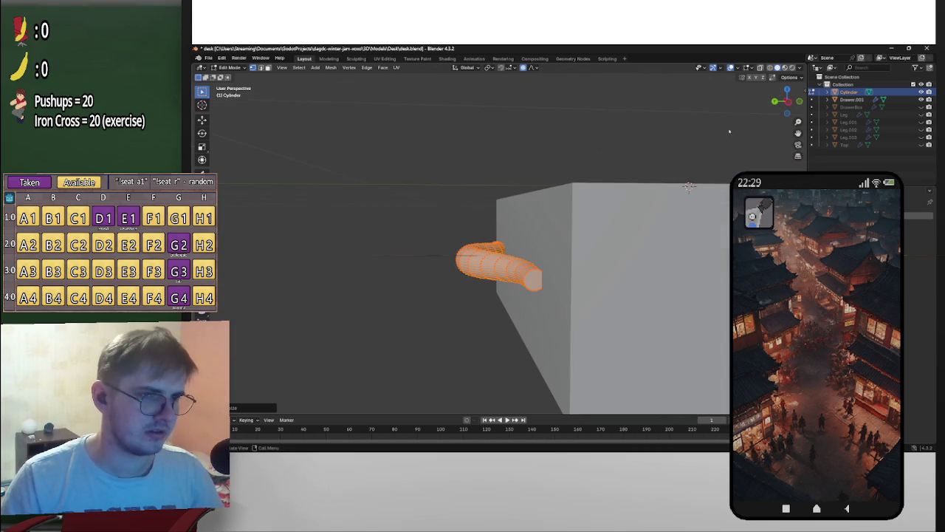
# Step: Inspect the bent tube from the left and right side views, then in perspective
pyautogui.click(788, 102)
pyautogui.moveTo(627, 214); pyautogui.dragTo(650, 206, button='middle')
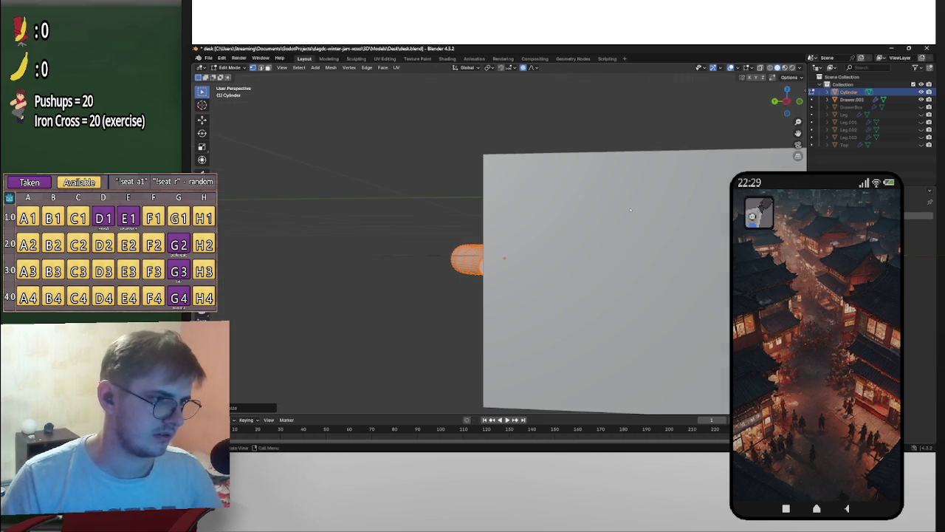
pyautogui.click(788, 102)
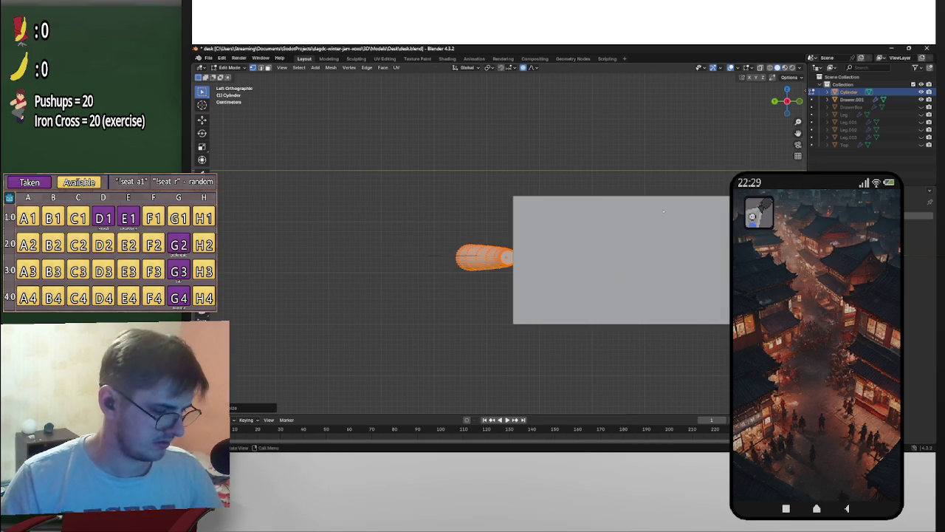
pyautogui.scroll(1, 663, 212)
pyautogui.scroll(2, 663, 212)
pyautogui.moveTo(664, 212)
pyautogui.mouseDown(button='middle')
pyautogui.moveTo(573, 290)
pyautogui.moveTo(517, 259)
pyautogui.moveTo(739, 148)
pyautogui.mouseUp(button='middle')
pyautogui.click(788, 102)
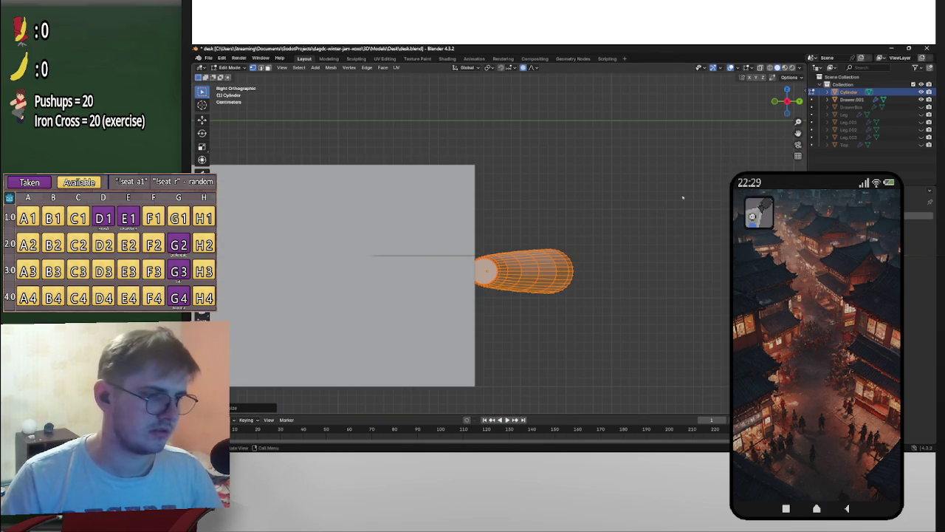
pyautogui.scroll(2, 648, 232)
pyautogui.scroll(1, 646, 235)
pyautogui.scroll(-3, 643, 238)
pyautogui.press('KP_5')
pyautogui.moveTo(644, 241); pyautogui.dragTo(678, 303, button='middle')
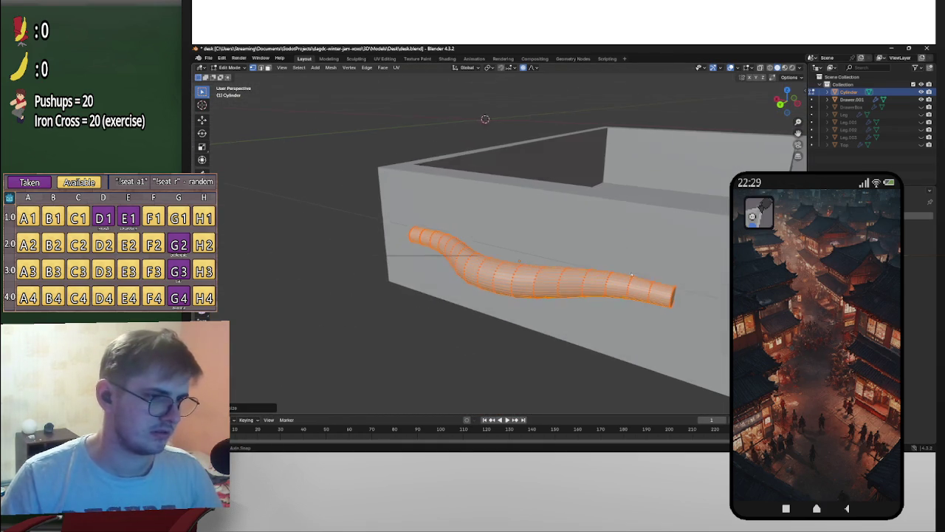
# Step: Select the ring at the handle's right end and begin a soft-falloff rotation
pyautogui.keyDown('alt'); pyautogui.click(673, 298); pyautogui.keyUp('alt')
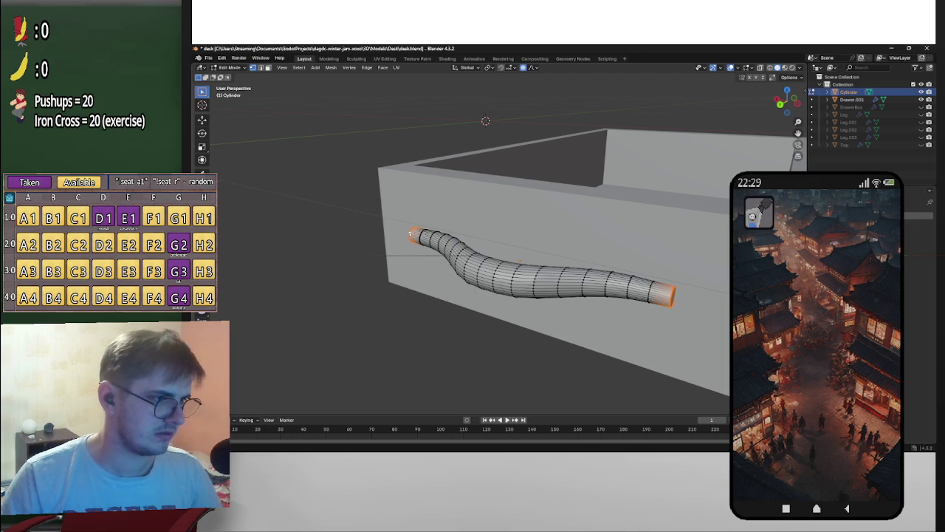
pyautogui.scroll(-2, 410, 233)
pyautogui.moveTo(410, 233)
pyautogui.mouseDown(button='middle')
pyautogui.moveTo(633, 250)
pyautogui.moveTo(580, 256)
pyautogui.mouseUp(button='middle')
pyautogui.press('r')
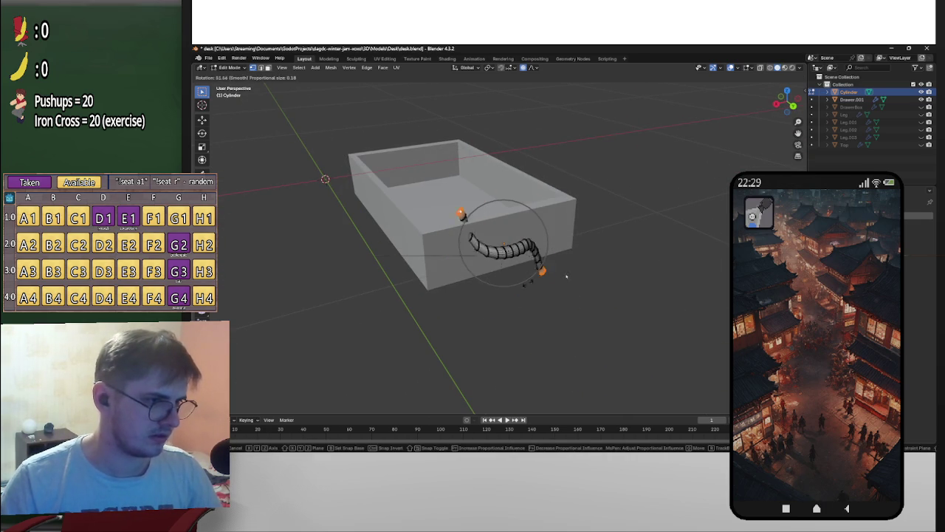
# Step: Bend the handle ends toward the drawer with three confirmed soft-falloff rotations
pyautogui.click(523, 288)
pyautogui.moveTo(522, 288)
pyautogui.mouseDown(button='middle')
pyautogui.moveTo(510, 243)
pyautogui.moveTo(502, 310)
pyautogui.mouseUp(button='middle')
pyautogui.moveTo(473, 251)
pyautogui.mouseDown(button='middle')
pyautogui.moveTo(515, 280)
pyautogui.moveTo(570, 283)
pyautogui.moveTo(472, 327)
pyautogui.moveTo(490, 332)
pyautogui.mouseUp(button='middle')
pyautogui.press('r')
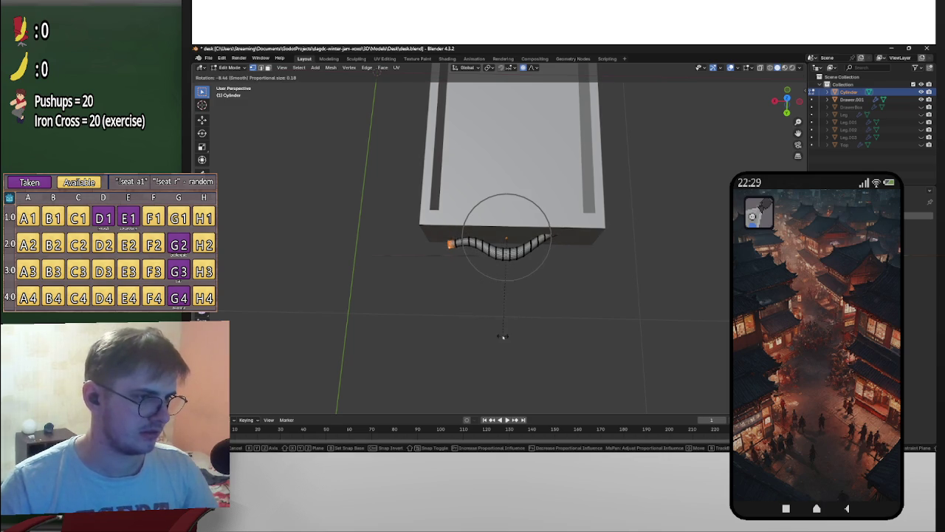
pyautogui.click(502, 337)
pyautogui.moveTo(575, 289); pyautogui.dragTo(584, 268, button='middle')
pyautogui.press('r')
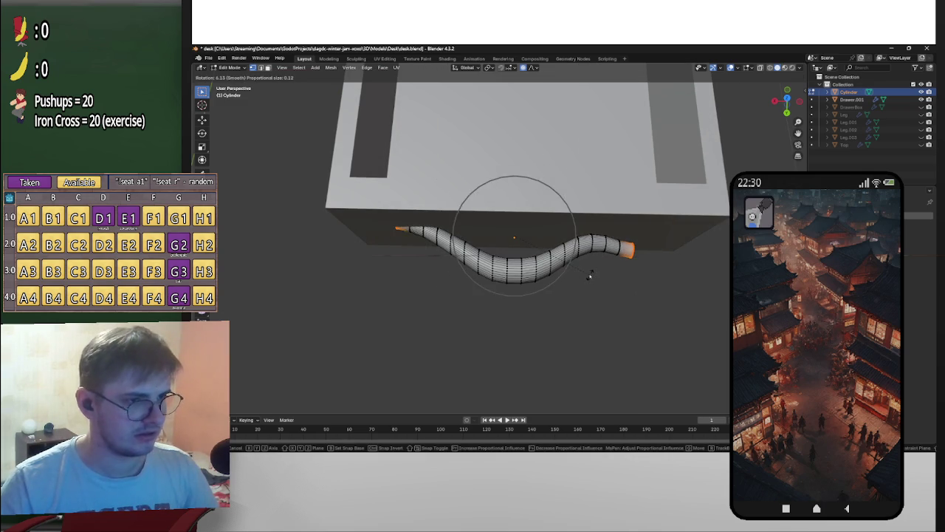
pyautogui.click(610, 266)
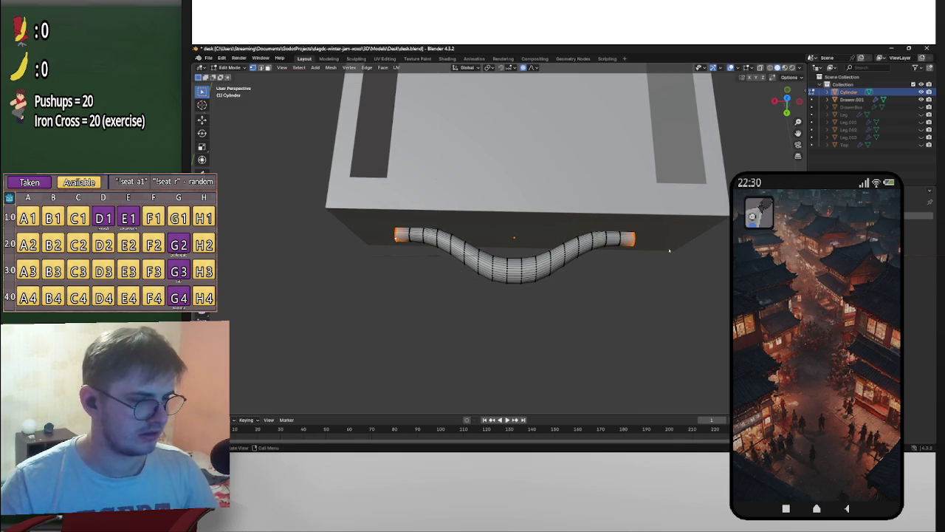
# Step: Rotate only the right end with a smaller falloff, then undo it
pyautogui.click(629, 236)
pyautogui.press('r')
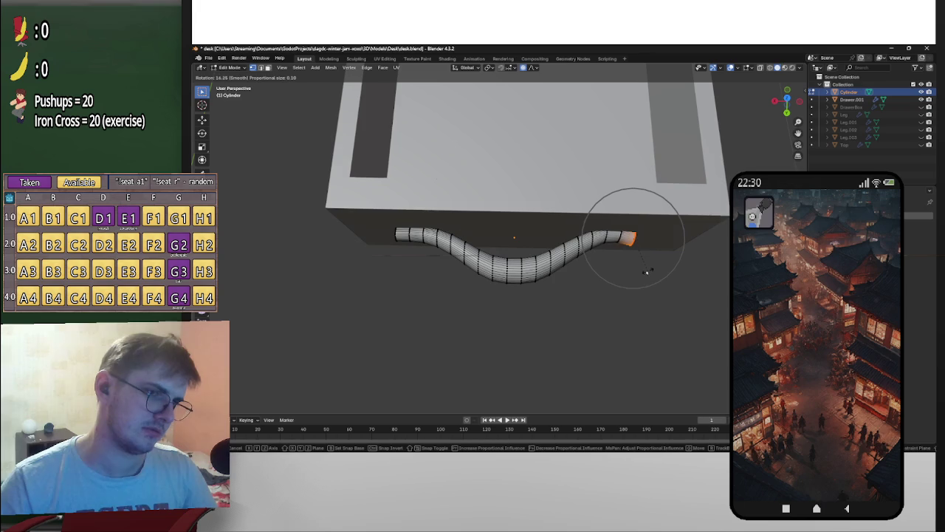
pyautogui.scroll(5, 646, 271)
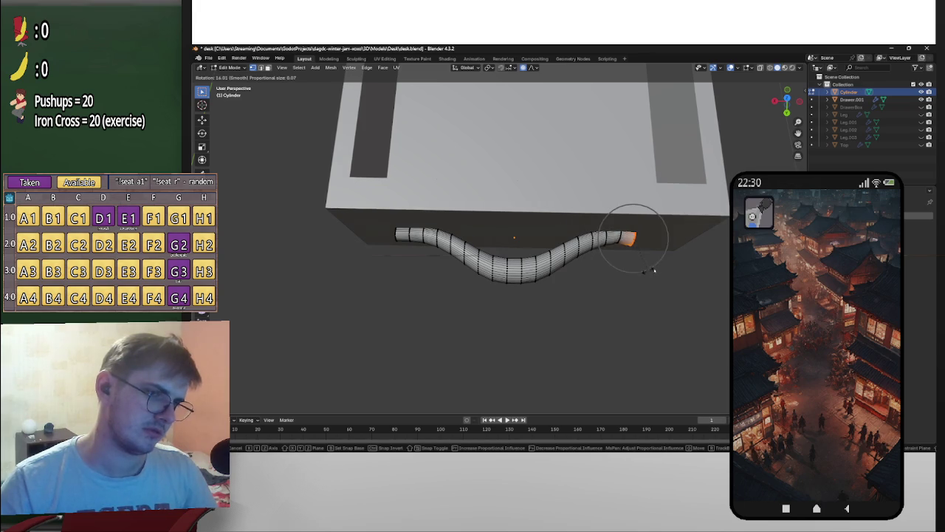
pyautogui.scroll(4, 646, 273)
pyautogui.click(642, 273)
pyautogui.moveTo(643, 273)
pyautogui.mouseDown(button='middle')
pyautogui.moveTo(659, 236)
pyautogui.moveTo(683, 319)
pyautogui.moveTo(650, 281)
pyautogui.mouseUp(button='middle')
pyautogui.hotkey('ctrl', 'z')
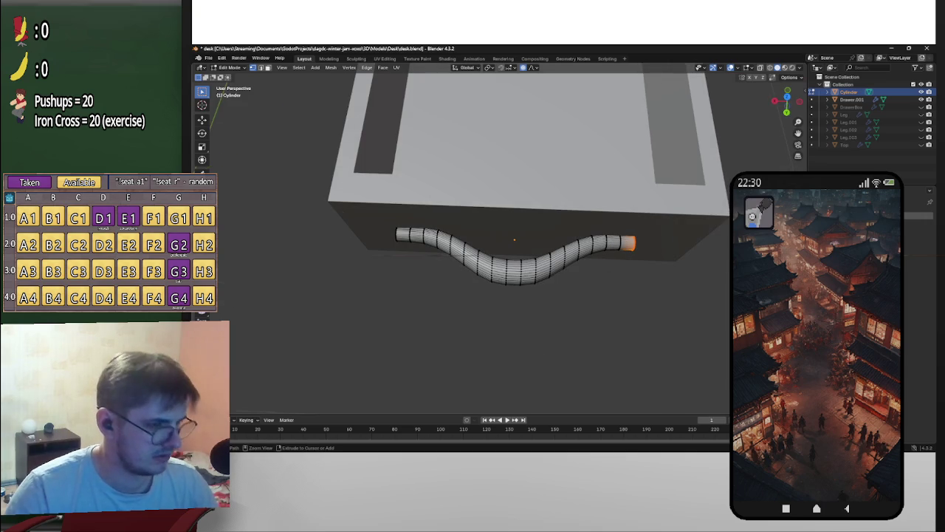
# Step: Select the whole handle, try a soft move along Z, X and Y, then cancel it
pyautogui.press('a')
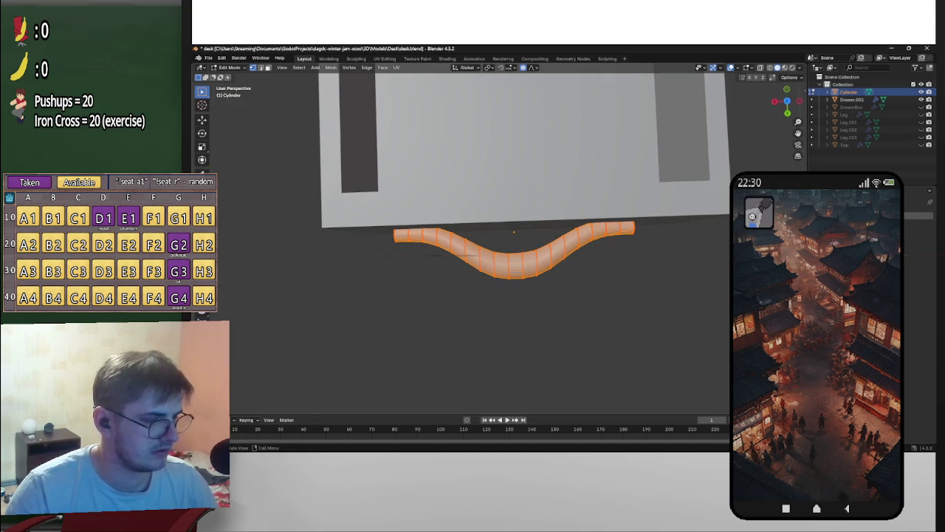
pyautogui.press('g')
pyautogui.press('z')
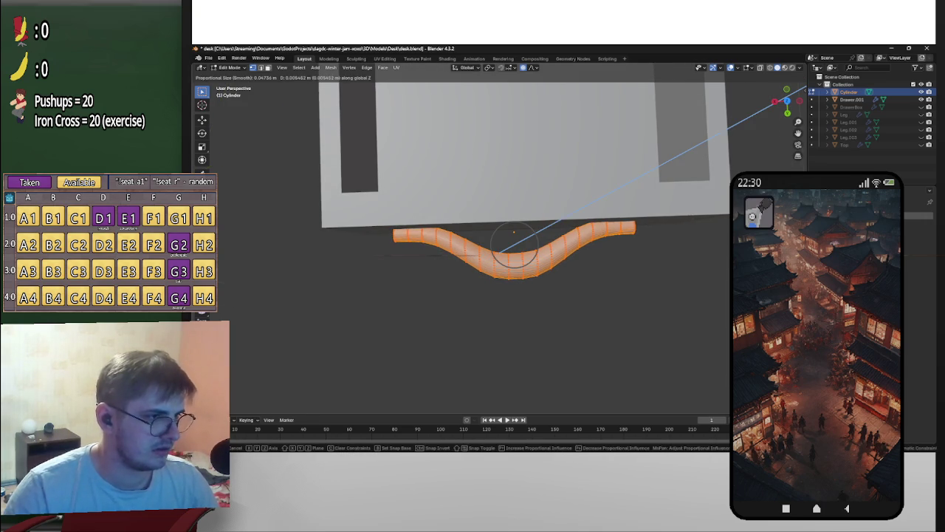
pyautogui.press('x')
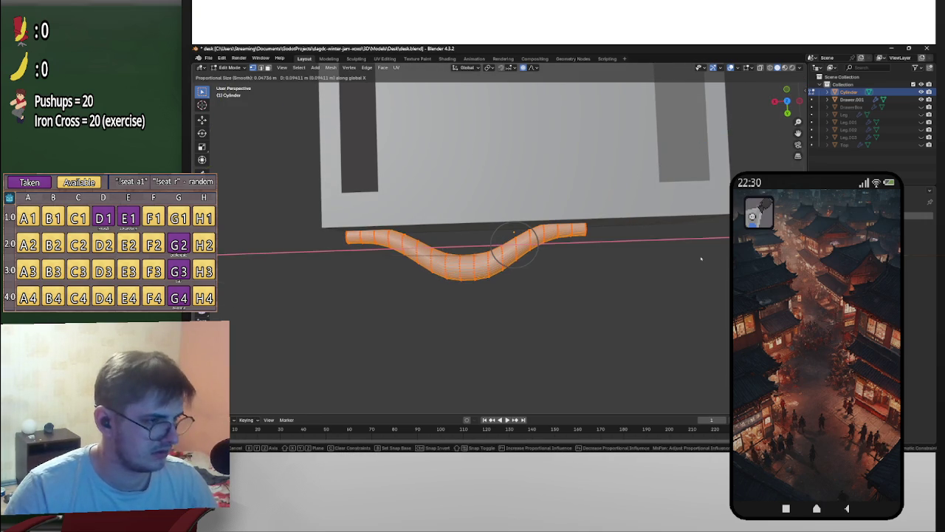
pyautogui.press('y')
pyautogui.rightClick(702, 343)
# Step: Deselect the handle, orbit around the drawer, and cancel a trial rotation of the ends
pyautogui.moveTo(699, 339)
pyautogui.mouseDown(button='middle')
pyautogui.moveTo(668, 279)
pyautogui.moveTo(622, 250)
pyautogui.mouseUp(button='middle')
pyautogui.hotkey('alt', 'a')
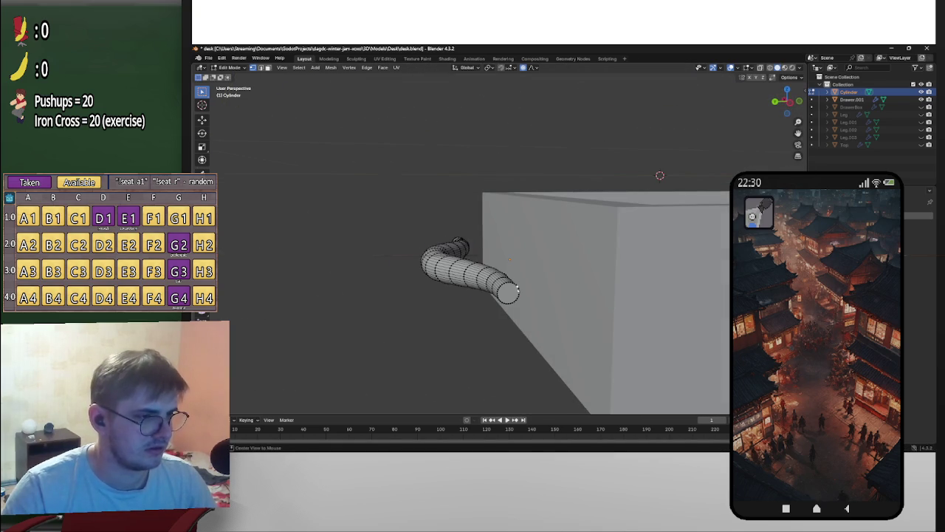
pyautogui.moveTo(553, 296); pyautogui.dragTo(537, 297, button='middle')
pyautogui.moveTo(462, 298); pyautogui.dragTo(534, 299, button='middle')
pyautogui.moveTo(626, 286); pyautogui.dragTo(523, 286, button='middle')
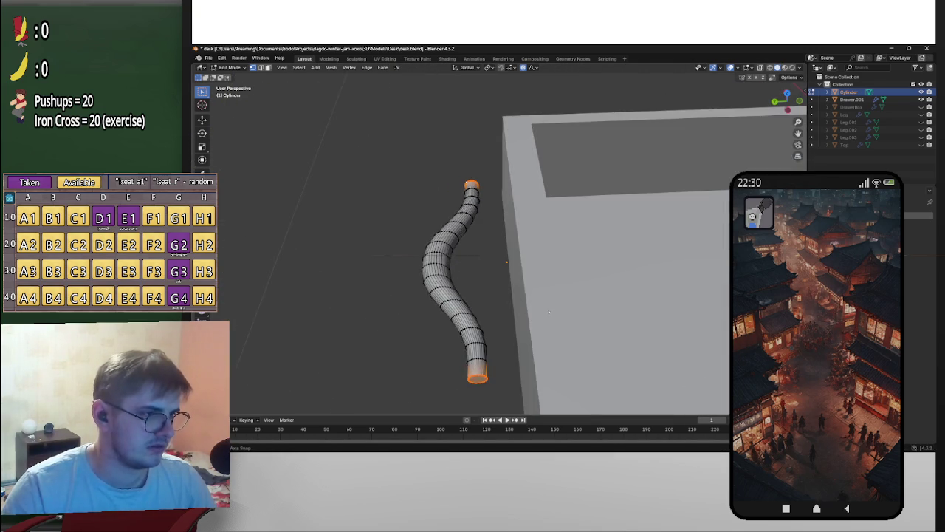
pyautogui.press('r')
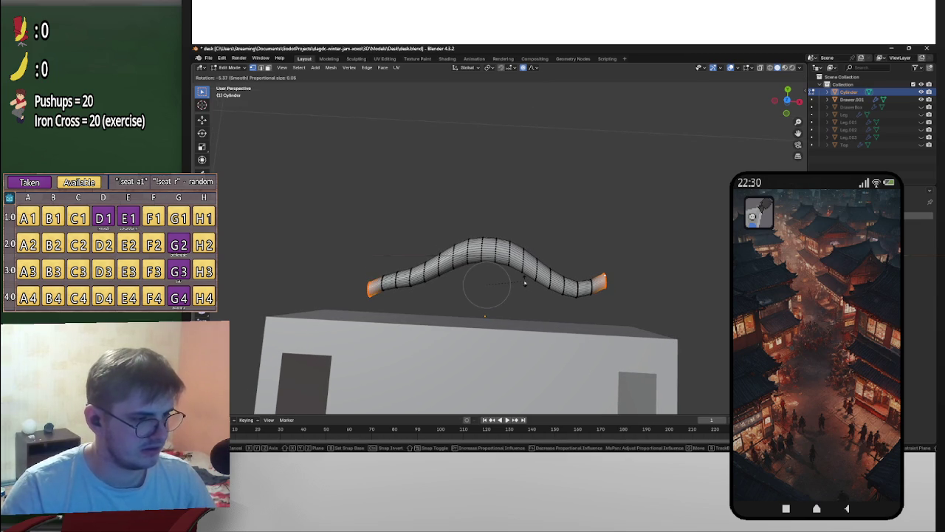
pyautogui.press('Escape')
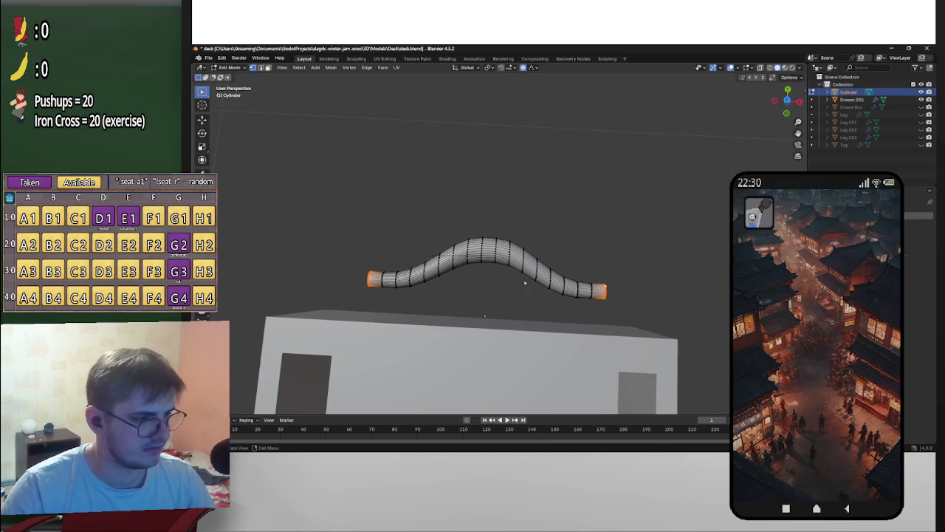
pyautogui.click(462, 69)
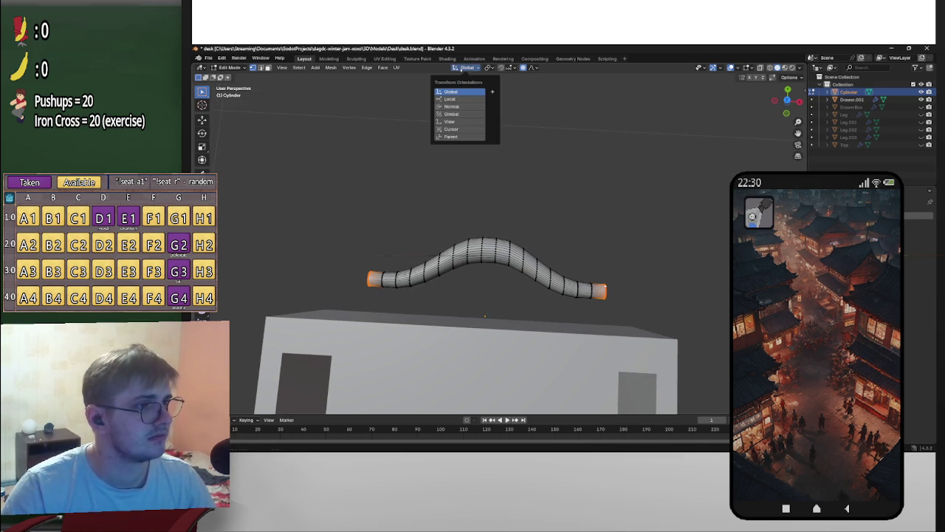
# Step: Switch the transform orientation to Normal for rotating the handle ends
pyautogui.press('r')
pyautogui.press('Escape')
pyautogui.click(465, 67)
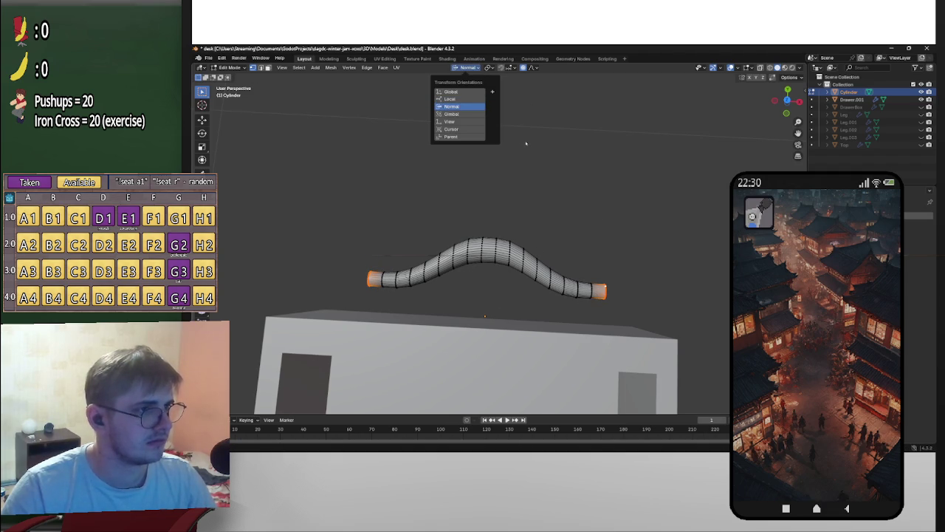
pyautogui.press('r')
pyautogui.press('Escape')
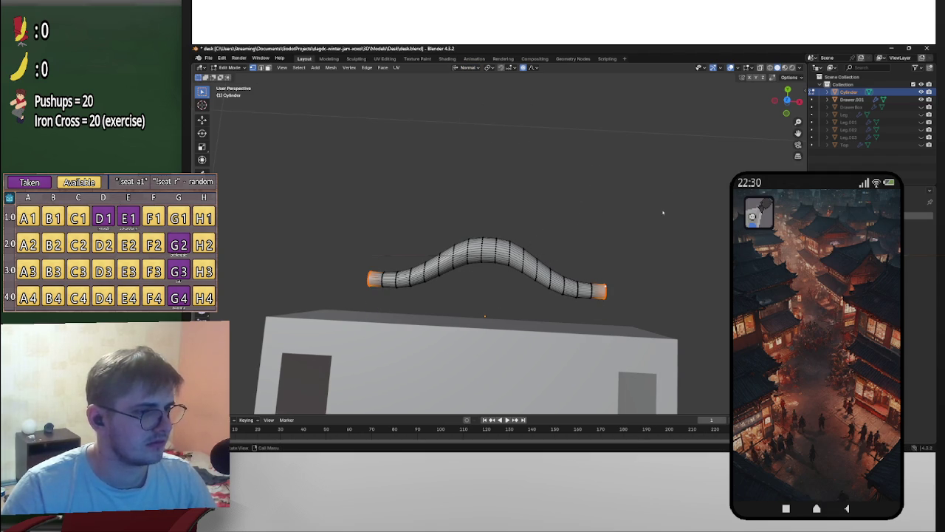
# Step: Bend the handle's left end by rotating it around its normal Z axis
pyautogui.moveTo(663, 213); pyautogui.dragTo(471, 209, button='middle')
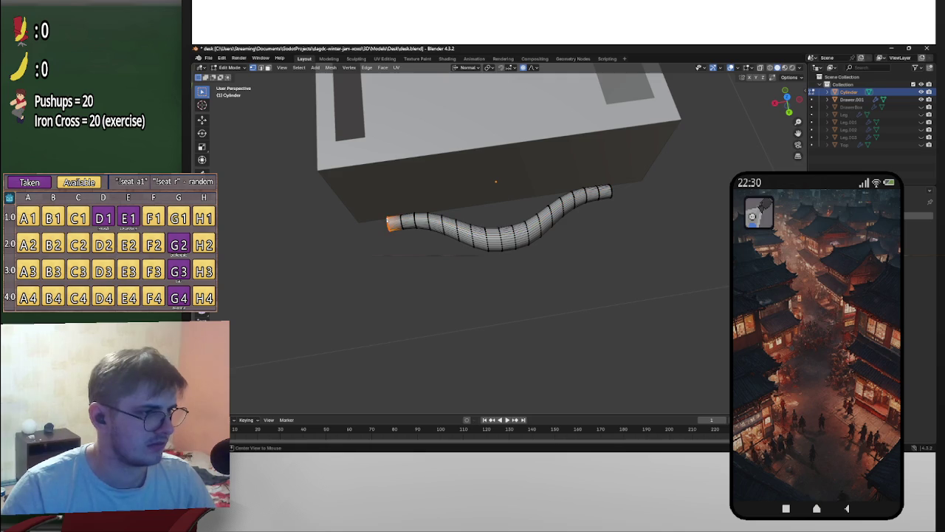
pyautogui.moveTo(544, 196); pyautogui.dragTo(525, 199, button='middle')
pyautogui.press('r')
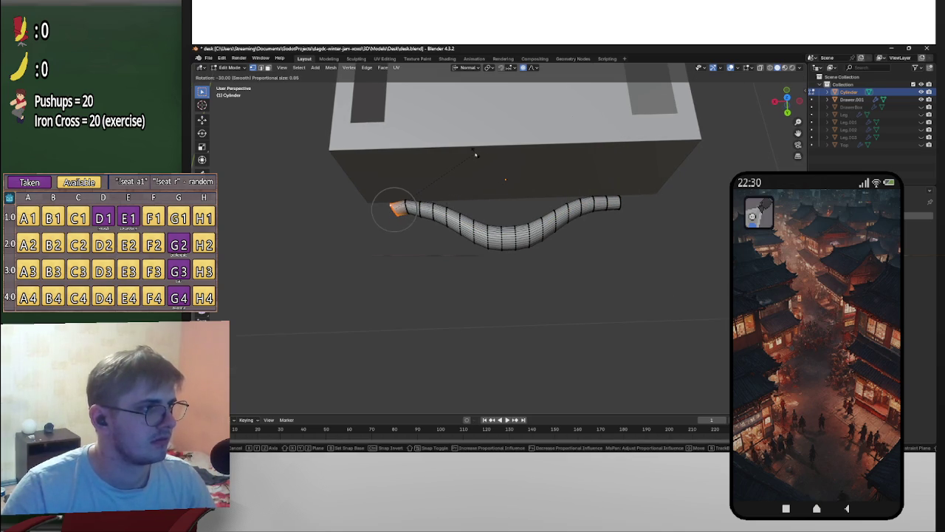
pyautogui.press('z')
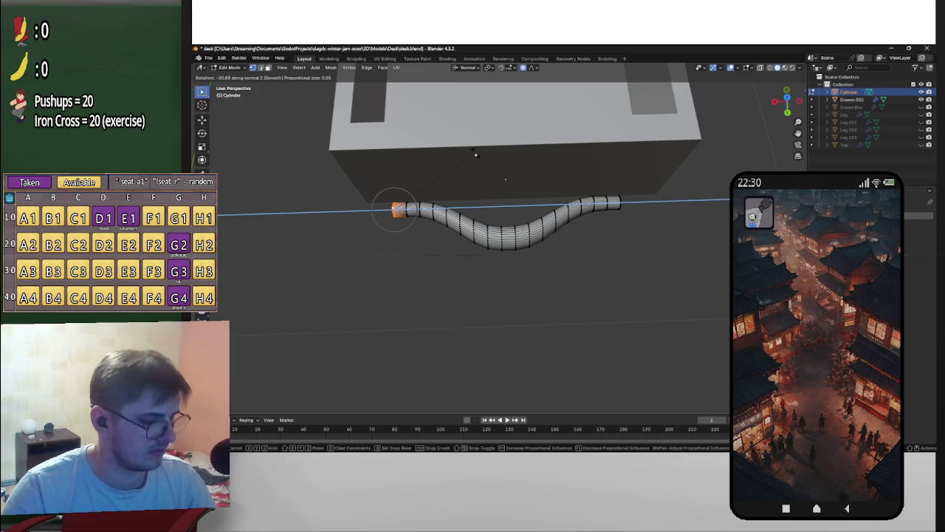
pyautogui.click(476, 155)
# Step: Try rotating the end around the Z and X axes, then cancel it
pyautogui.moveTo(475, 155); pyautogui.dragTo(512, 111, button='middle')
pyautogui.press('r')
pyautogui.press('z')
pyautogui.press('x')
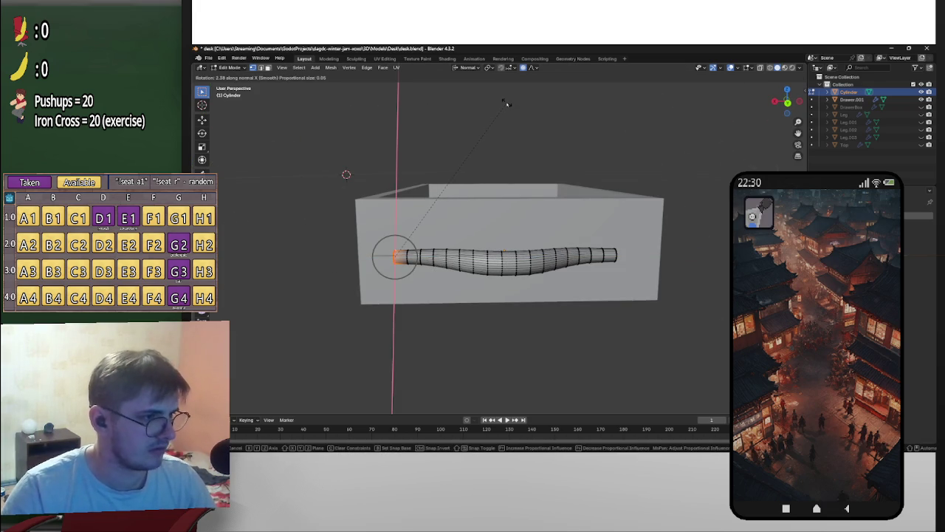
pyautogui.moveTo(540, 131); pyautogui.dragTo(589, 175, button='middle')
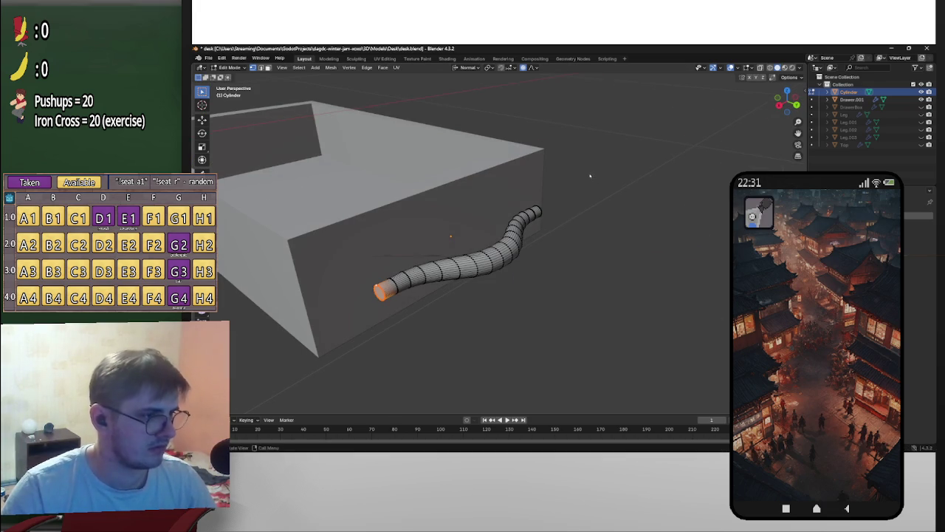
pyautogui.press('z')
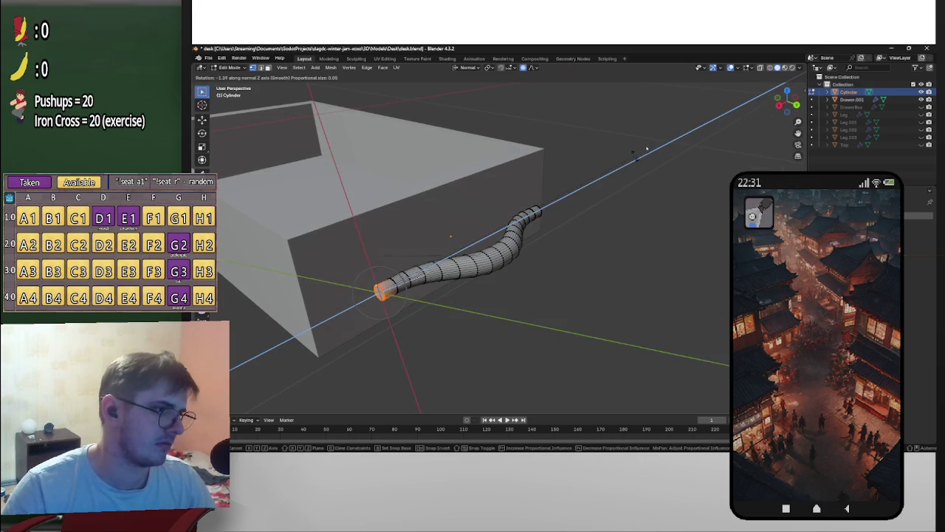
pyautogui.press('Escape')
# Step: Rotate the handle end around its normal X axis to add another wave
pyautogui.moveTo(568, 170); pyautogui.dragTo(519, 154, button='middle')
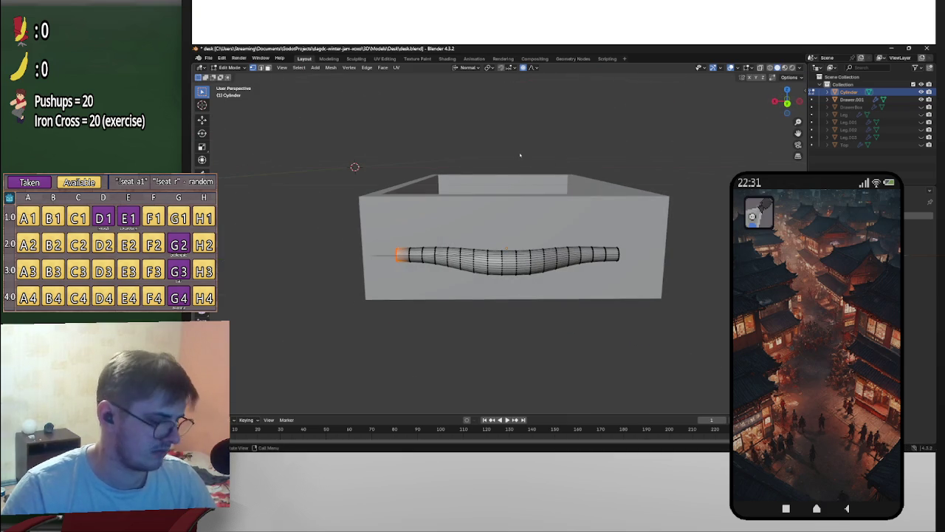
pyautogui.press('r')
pyautogui.press('x')
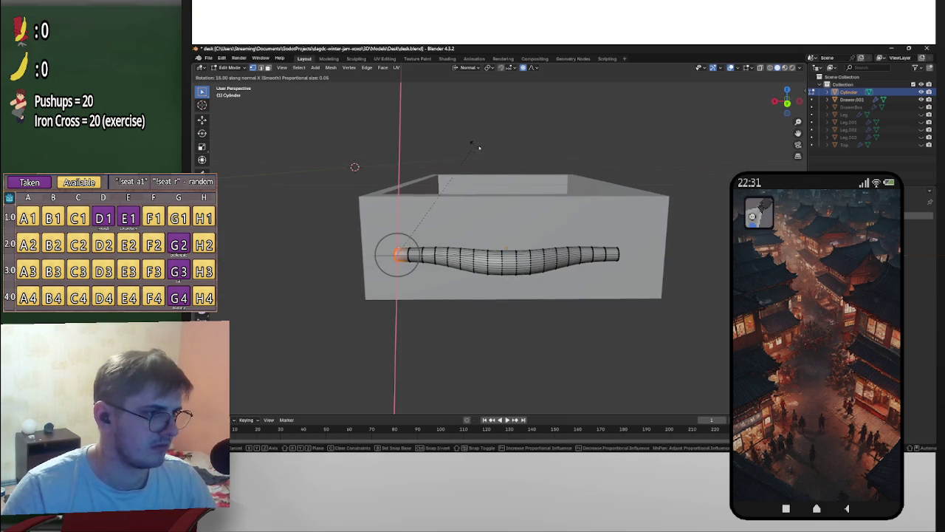
pyautogui.press('x')
pyautogui.moveTo(535, 160); pyautogui.dragTo(538, 236, button='middle')
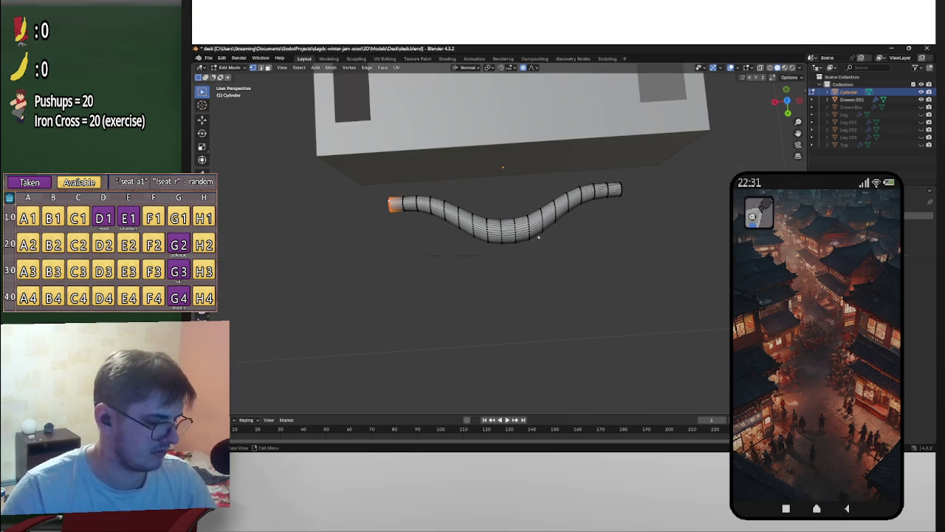
pyautogui.press('z')
pyautogui.press('z')
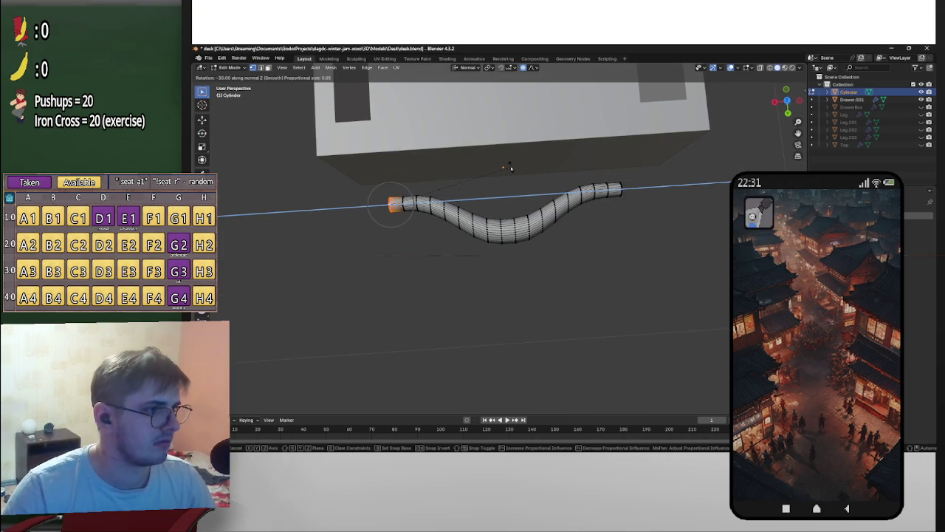
pyautogui.press('x')
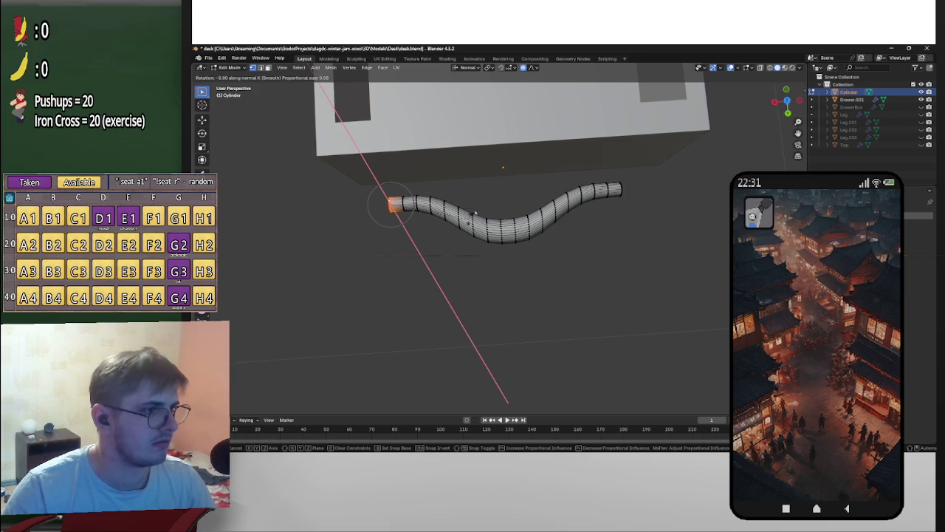
pyautogui.press('Return')
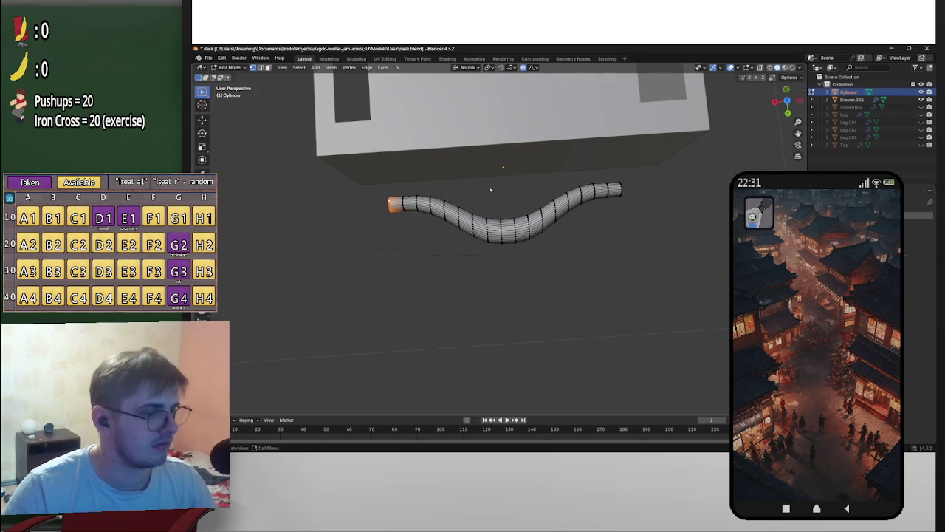
# Step: Attempt one more normal-X rotation of the end and cancel it
pyautogui.scroll(1, 491, 191)
pyautogui.press('r')
pyautogui.press('x')
pyautogui.scroll(-3, 491, 188)
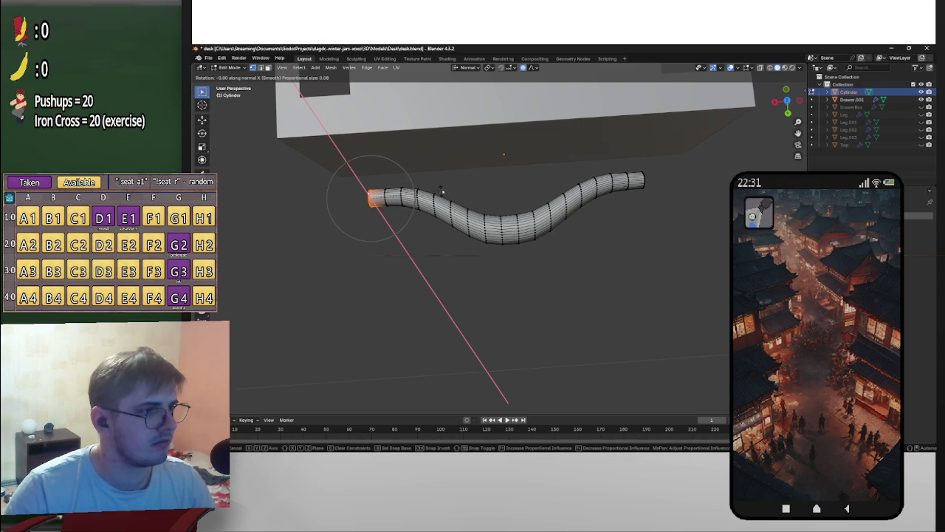
pyautogui.rightClick(443, 190)
pyautogui.scroll(-4, 443, 191)
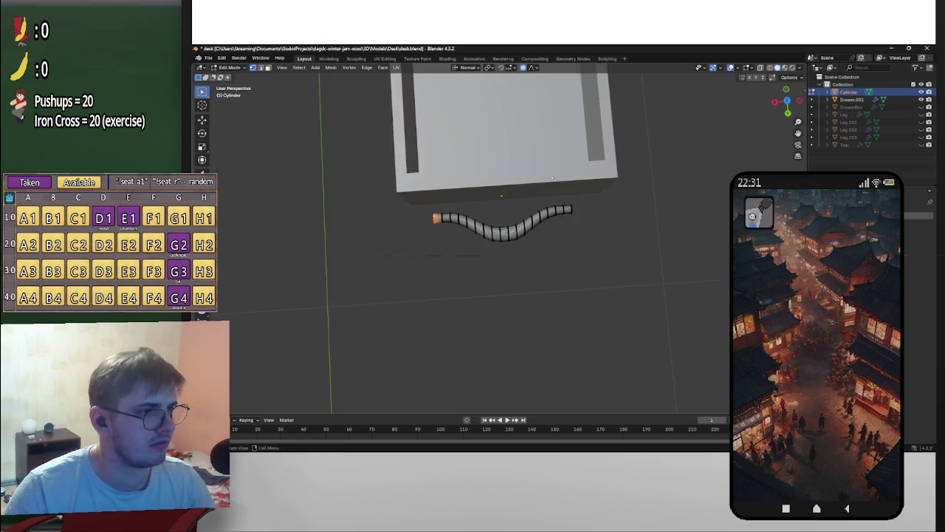
# Step: Clear the tube's selection and pick edge rings around its left and right bends
pyautogui.moveTo(443, 190); pyautogui.dragTo(578, 141, button='middle')
pyautogui.press('a')
pyautogui.hotkey('alt', 'a')
pyautogui.moveTo(578, 141)
pyautogui.mouseDown(button='middle')
pyautogui.moveTo(692, 152)
pyautogui.moveTo(668, 148)
pyautogui.moveTo(661, 158)
pyautogui.mouseUp(button='middle')
pyautogui.scroll(3, 663, 172)
pyautogui.moveTo(661, 217); pyautogui.dragTo(544, 254, button='middle')
pyautogui.scroll(5, 536, 232)
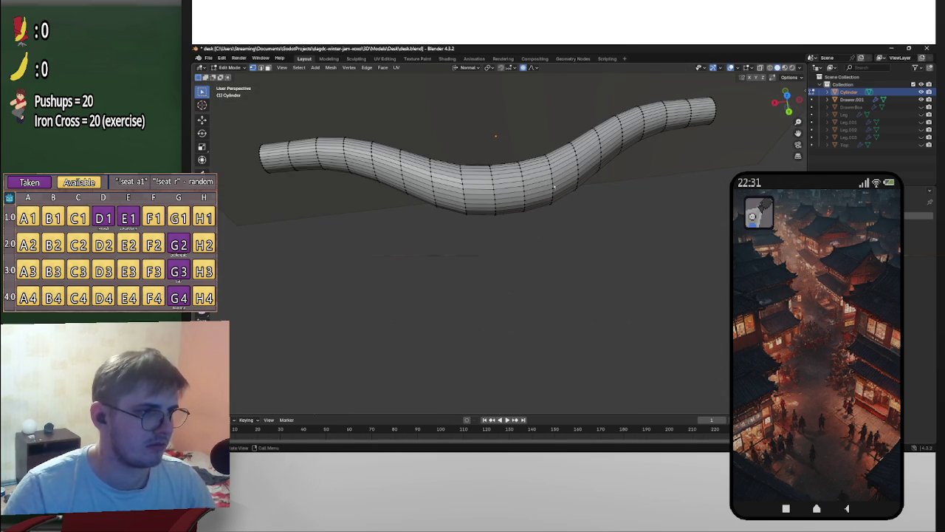
pyautogui.moveTo(552, 175); pyautogui.dragTo(544, 198, button='middle')
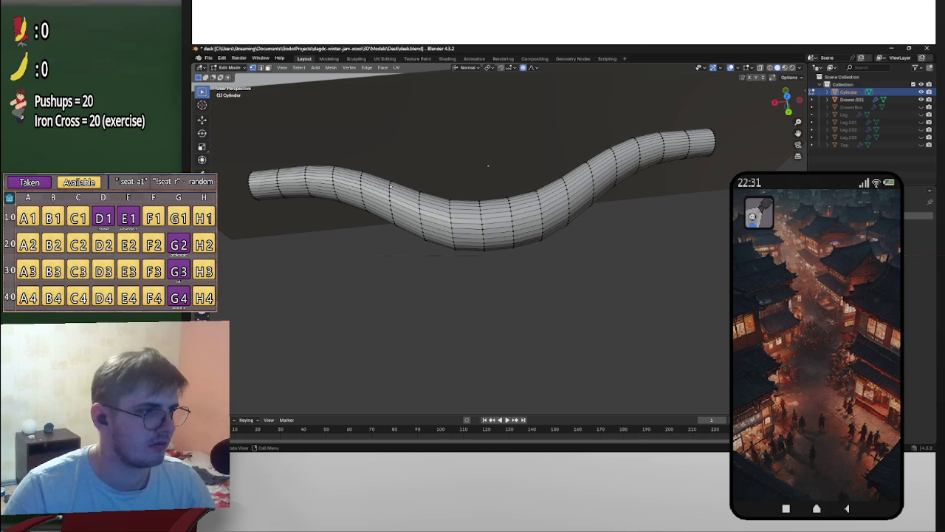
pyautogui.press('alt')
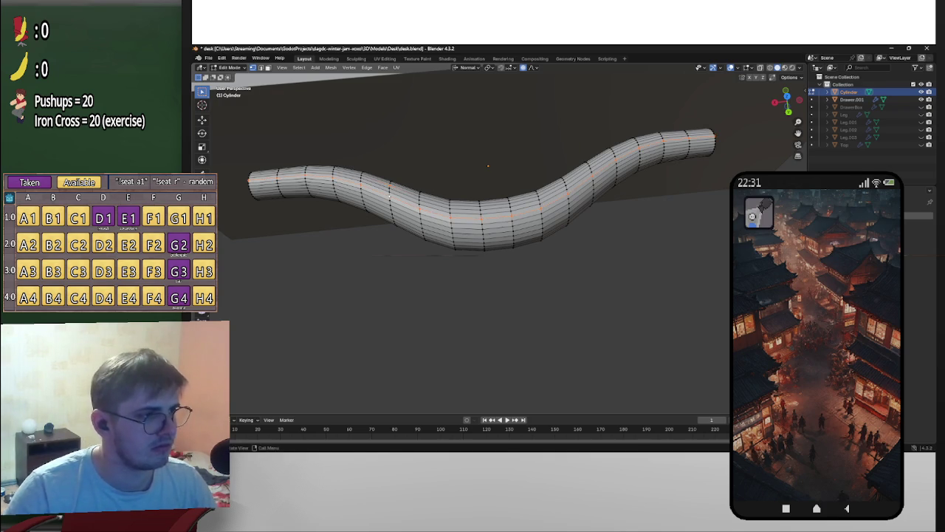
pyautogui.keyDown('alt'); pyautogui.click(390, 189); pyautogui.keyUp('alt')
pyautogui.keyDown('alt'); pyautogui.click(391, 185); pyautogui.keyUp('alt')
pyautogui.keyDown('alt'); pyautogui.keyDown('shift'); pyautogui.click(565, 181); pyautogui.keyUp('shift'); pyautogui.keyUp('alt')
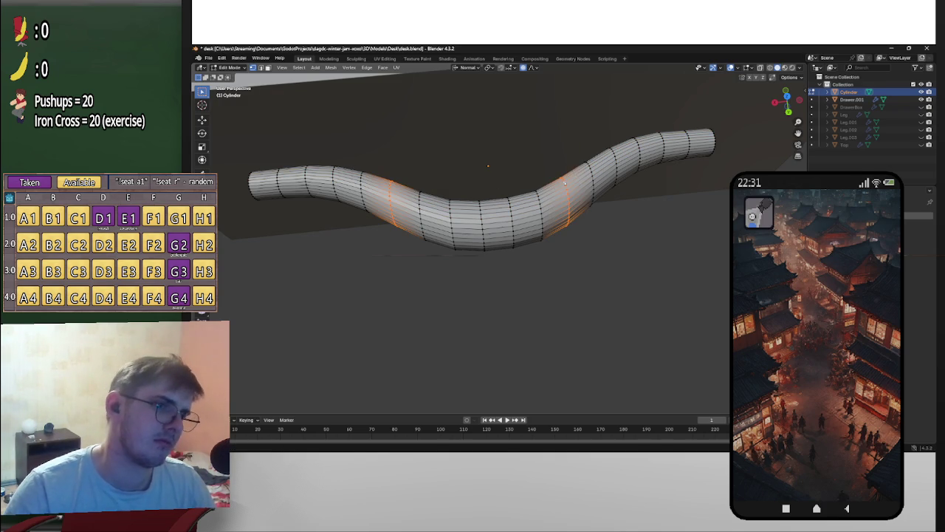
# Step: Zoom in, select a loop along the tube's top, then drop it again
pyautogui.scroll(-3, 564, 182)
pyautogui.moveTo(565, 182); pyautogui.dragTo(568, 183, button='middle')
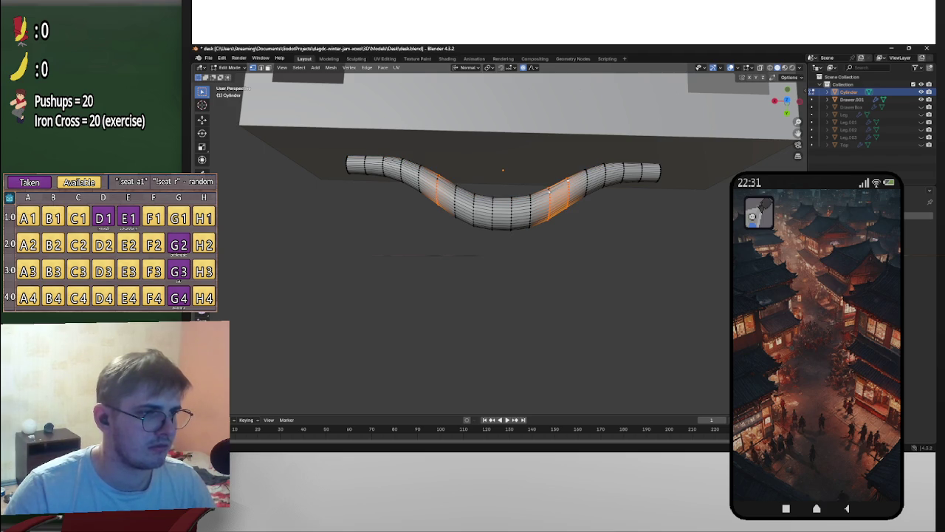
pyautogui.scroll(2, 548, 190)
pyautogui.scroll(2, 606, 131)
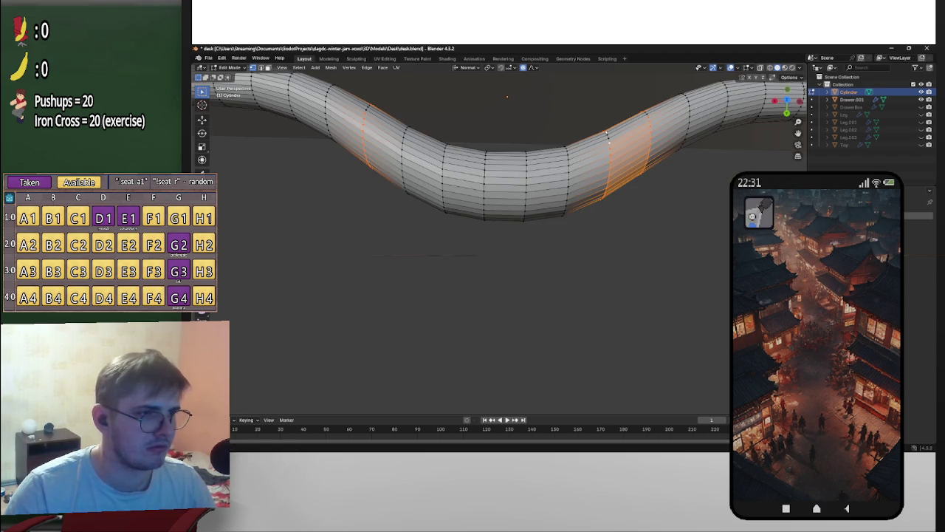
pyautogui.keyDown('alt'); pyautogui.keyDown('shift'); pyautogui.click(607, 135); pyautogui.keyUp('shift'); pyautogui.keyUp('alt')
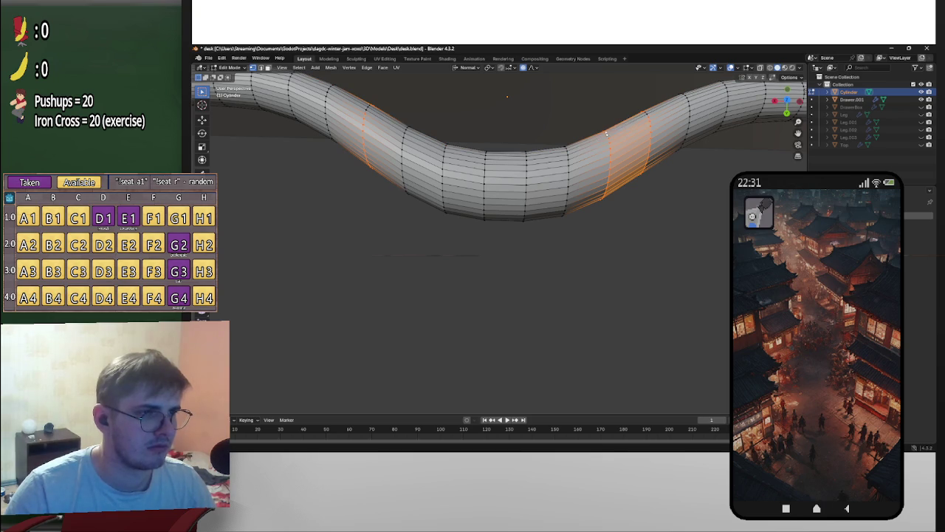
pyautogui.keyDown('alt'); pyautogui.keyDown('shift'); pyautogui.click(606, 134); pyautogui.keyUp('shift'); pyautogui.keyUp('alt')
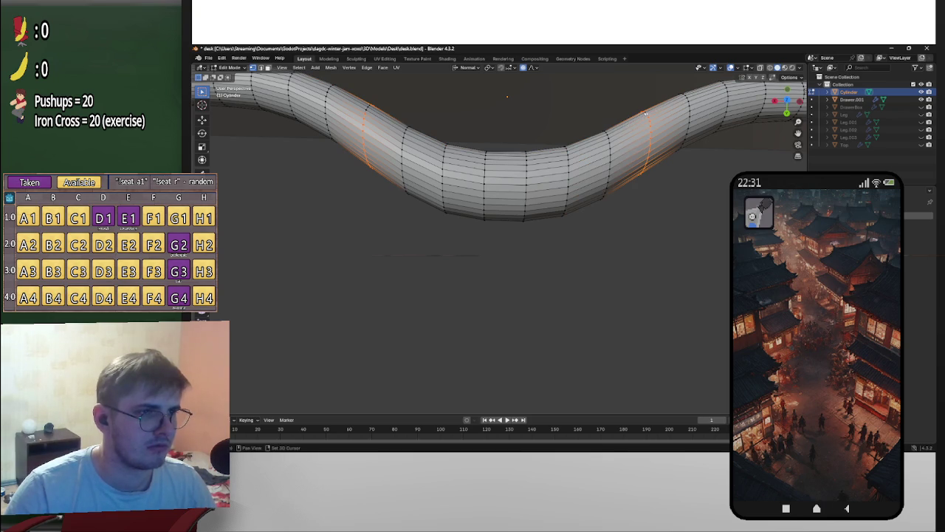
# Step: Orbit around the handle to inspect the selection, then switch to top orthographic view
pyautogui.moveTo(646, 125); pyautogui.dragTo(624, 122, button='middle')
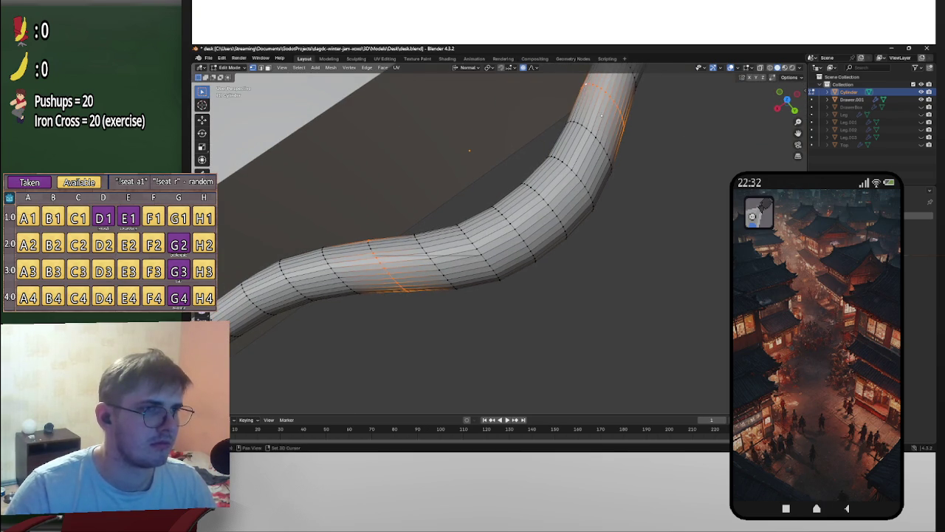
pyautogui.scroll(-3, 602, 116)
pyautogui.scroll(4, 650, 192)
pyautogui.moveTo(650, 192)
pyautogui.mouseDown(button='middle')
pyautogui.moveTo(689, 238)
pyautogui.moveTo(600, 241)
pyautogui.mouseUp(button='middle')
pyautogui.moveTo(652, 279)
pyautogui.mouseDown(button='middle')
pyautogui.moveTo(663, 178)
pyautogui.moveTo(605, 169)
pyautogui.moveTo(502, 258)
pyautogui.moveTo(643, 317)
pyautogui.moveTo(680, 190)
pyautogui.moveTo(653, 192)
pyautogui.moveTo(661, 180)
pyautogui.moveTo(630, 277)
pyautogui.mouseUp(button='middle')
pyautogui.scroll(-3, 657, 221)
pyautogui.scroll(-2, 657, 221)
pyautogui.scroll(4, 663, 178)
pyautogui.scroll(3, 664, 191)
pyautogui.scroll(-4, 646, 207)
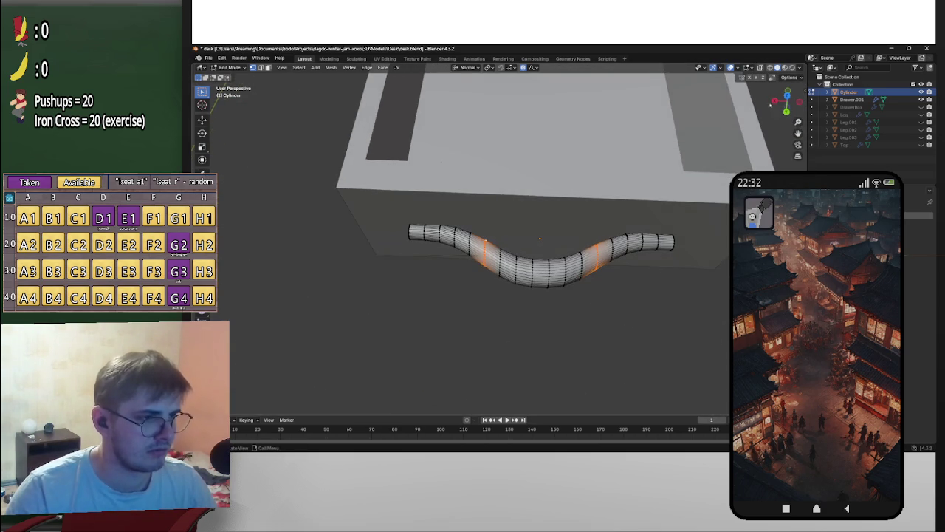
pyautogui.click(787, 93)
# Step: Raise the handle's middle rings along their normal Z with proportional falloff
pyautogui.press('g')
pyautogui.press('z')
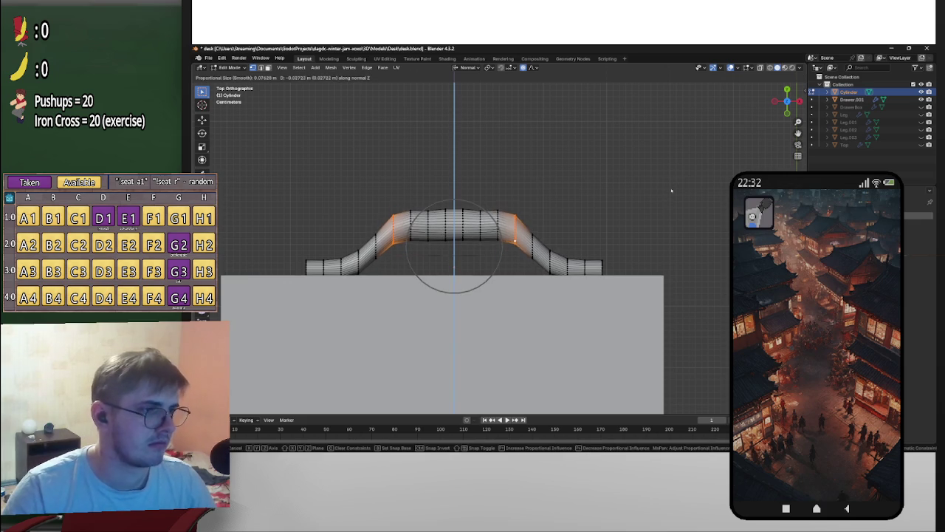
pyautogui.scroll(-4, 670, 196)
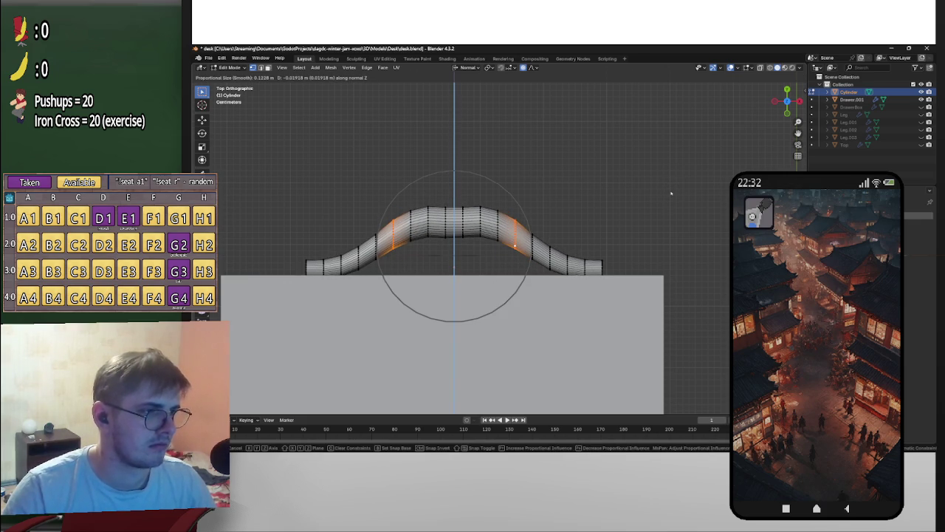
pyautogui.scroll(-2, 672, 192)
pyautogui.click(669, 195)
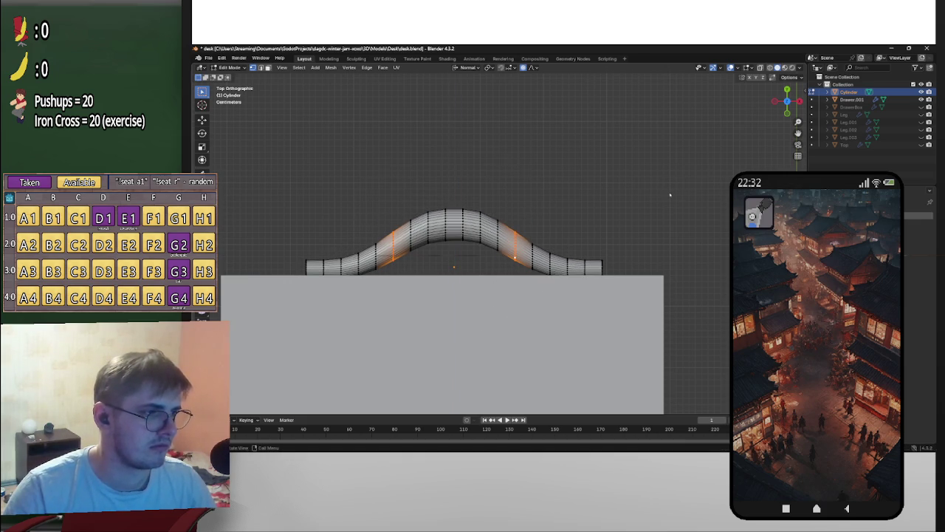
pyautogui.press('s')
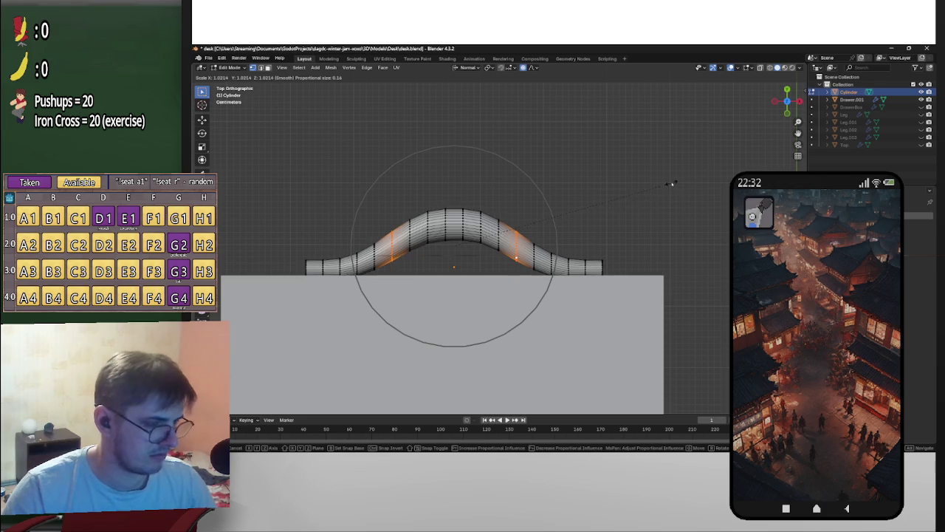
pyautogui.press('Escape')
# Step: Redo the Z move with a wider falloff to form a broad, smooth arch
pyautogui.press('g')
pyautogui.press('z')
pyautogui.press('z')
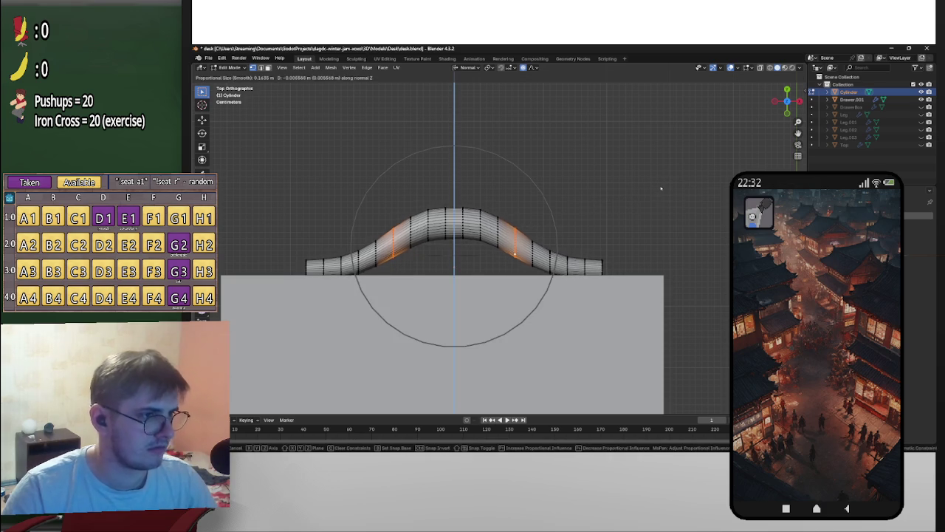
pyautogui.scroll(4, 663, 187)
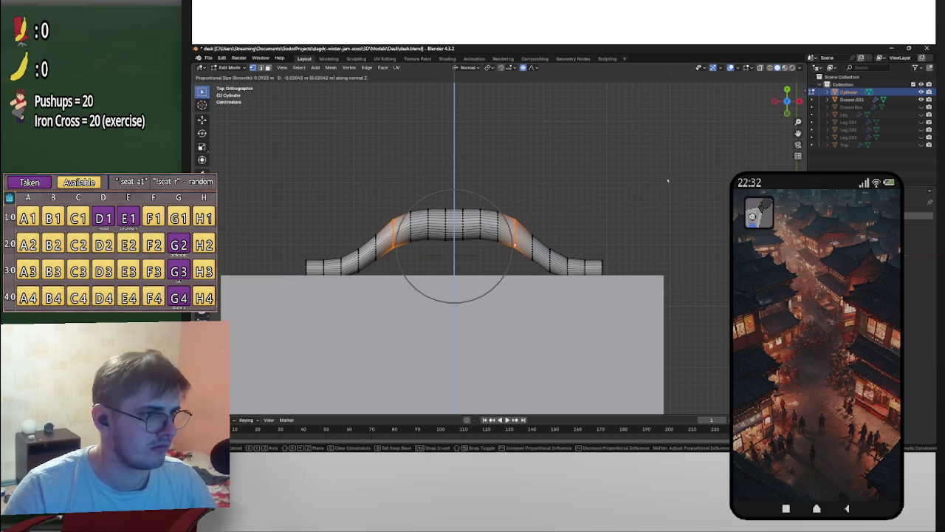
pyautogui.scroll(1, 665, 181)
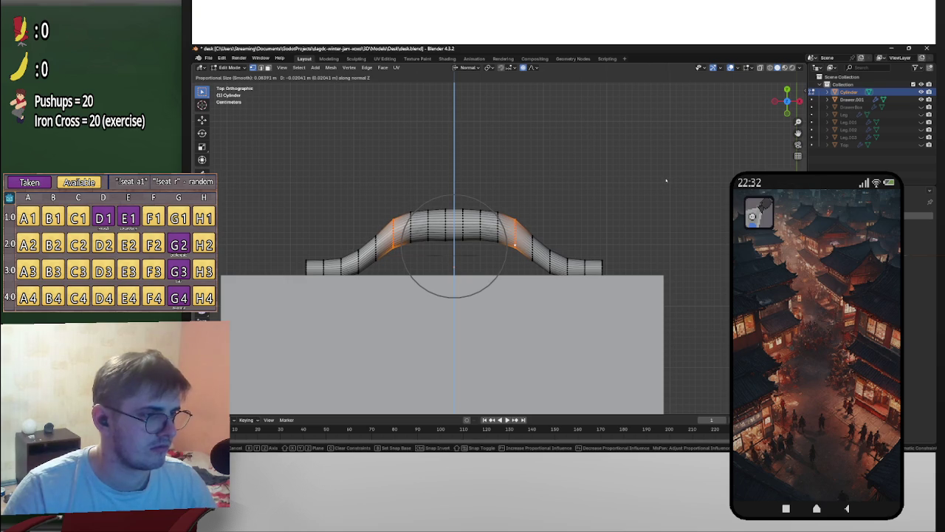
pyautogui.press('Escape')
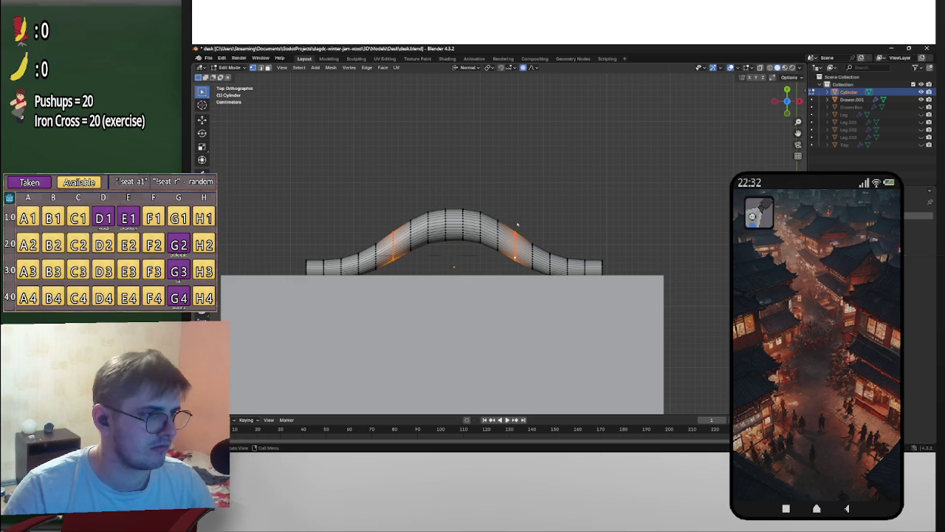
pyautogui.press('g')
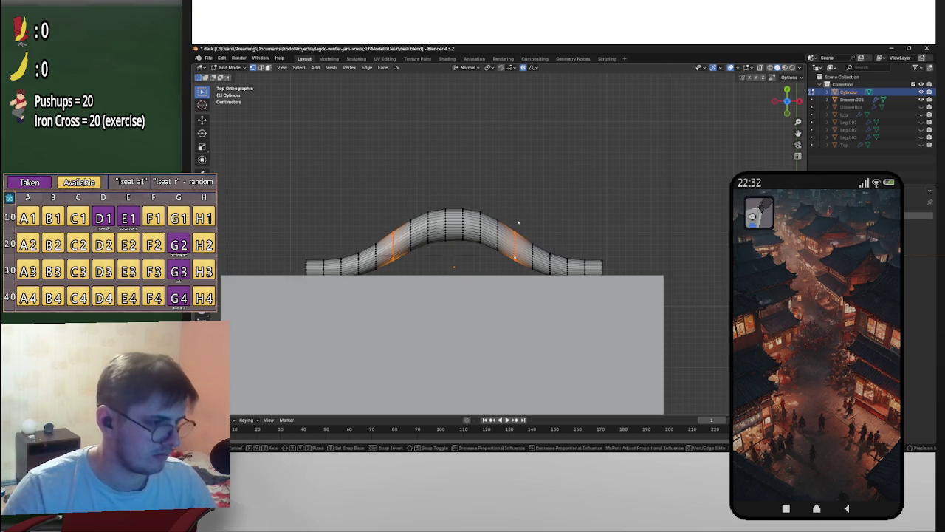
pyautogui.press('z')
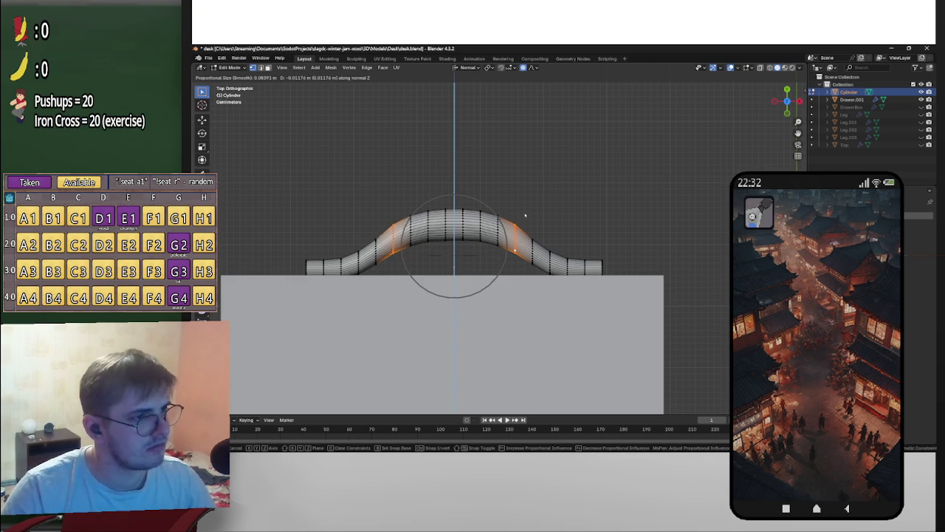
pyautogui.click(518, 221)
pyautogui.moveTo(518, 221)
pyautogui.mouseDown(button='middle')
pyautogui.moveTo(436, 179)
pyautogui.moveTo(650, 190)
pyautogui.moveTo(603, 220)
pyautogui.moveTo(620, 205)
pyautogui.mouseUp(button='middle')
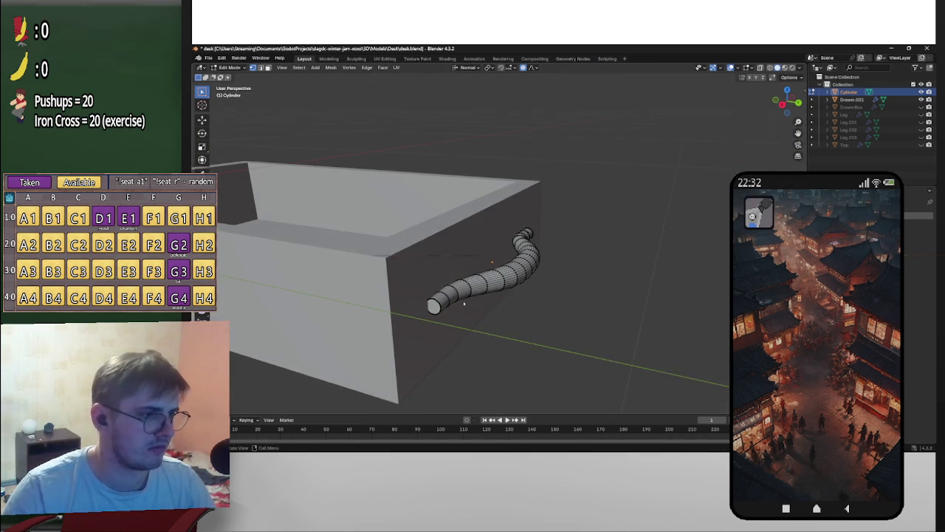
# Step: Check the arched handle from a few angles and save the desk file
pyautogui.scroll(4, 517, 237)
pyautogui.moveTo(517, 236); pyautogui.dragTo(467, 296, button='middle')
pyautogui.moveTo(622, 248); pyautogui.dragTo(681, 212, button='middle')
pyautogui.scroll(-4, 643, 229)
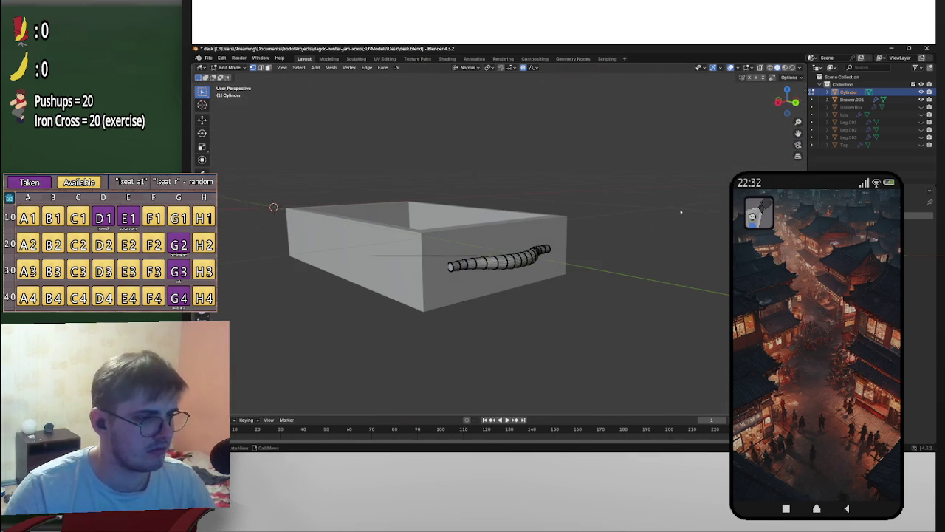
pyautogui.hotkey('ctrl', 's')
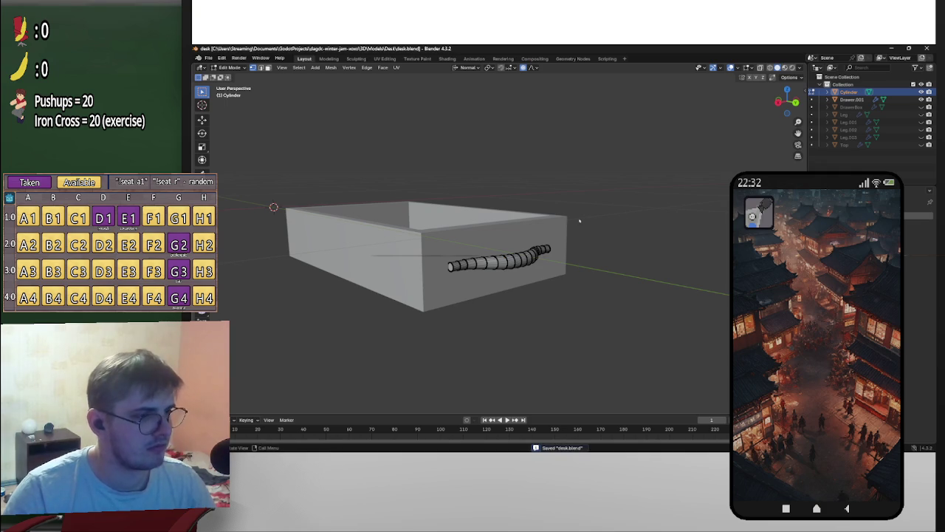
# Step: Apply Shade Auto Smooth to the handle object, then return to Edit Mode
pyautogui.press('Tab')
pyautogui.scroll(-5, 595, 244)
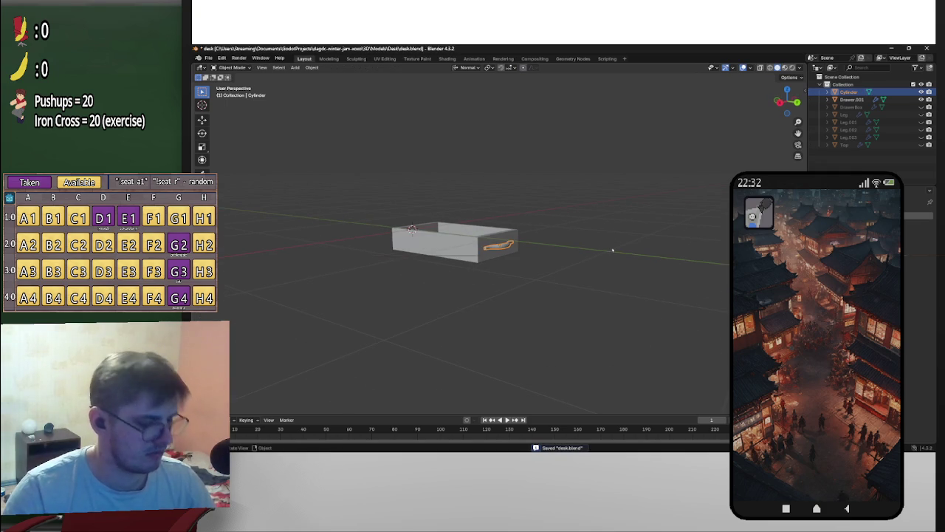
pyautogui.scroll(3, 532, 274)
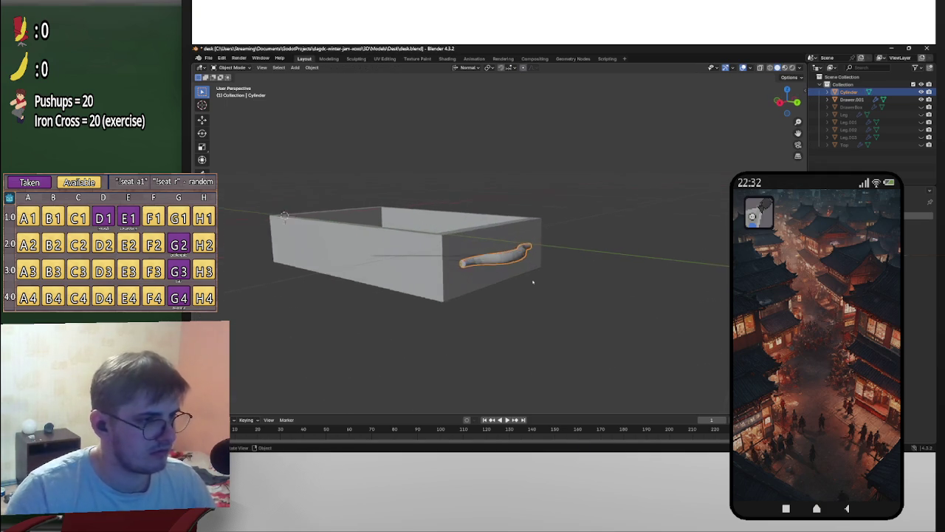
pyautogui.scroll(3, 531, 274)
pyautogui.rightClick(521, 268)
pyautogui.click(523, 268)
pyautogui.scroll(3, 523, 268)
pyautogui.moveTo(523, 268)
pyautogui.mouseDown(button='middle')
pyautogui.moveTo(622, 271)
pyautogui.moveTo(500, 274)
pyautogui.mouseUp(button='middle')
pyautogui.rightClick(500, 275)
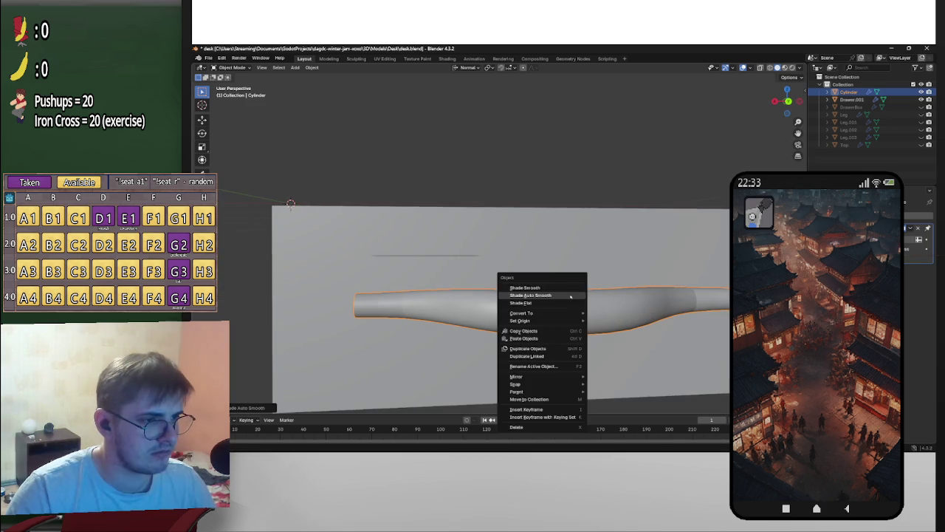
pyautogui.click(516, 285)
pyautogui.moveTo(577, 306)
pyautogui.mouseDown(button='middle')
pyautogui.moveTo(633, 316)
pyautogui.moveTo(602, 344)
pyautogui.moveTo(633, 309)
pyautogui.moveTo(517, 280)
pyautogui.moveTo(667, 310)
pyautogui.moveTo(491, 334)
pyautogui.moveTo(467, 354)
pyautogui.mouseUp(button='middle')
pyautogui.press('Tab')
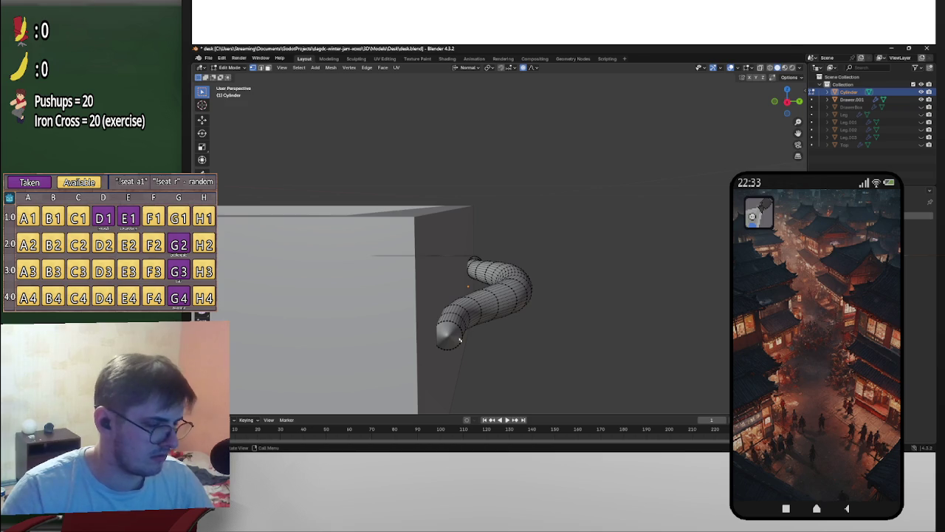
# Step: Inset the faces of the handle's first end cap
pyautogui.keyDown('alt'); pyautogui.middleClick(459, 340); pyautogui.keyUp('alt')
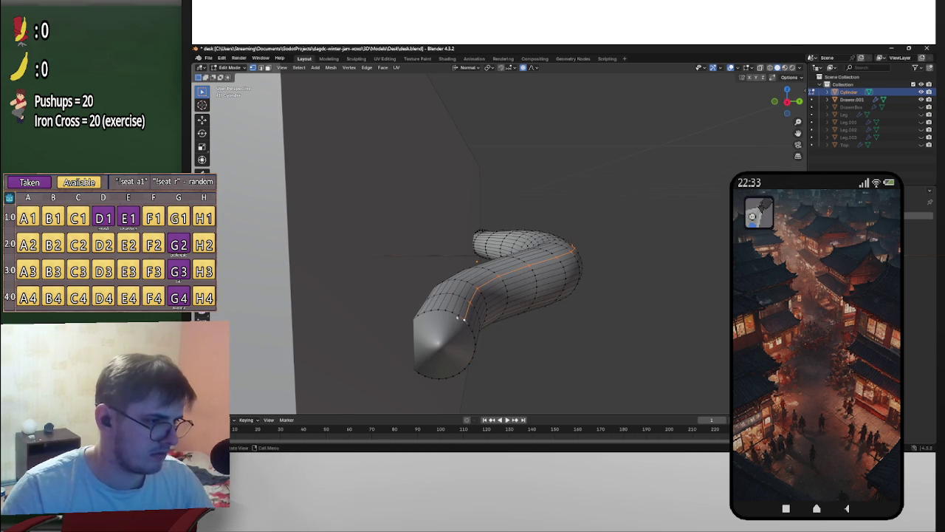
pyautogui.keyDown('alt'); pyautogui.click(458, 316); pyautogui.keyUp('alt')
pyautogui.press('i')
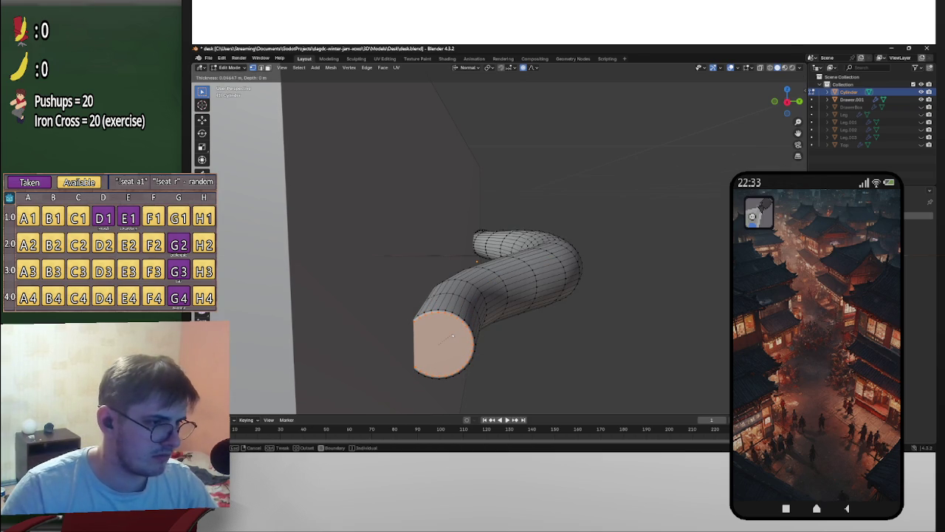
pyautogui.click(453, 336)
pyautogui.click(675, 305)
# Step: Inset the opposite end cap's cone-shaped faces and return to Object Mode
pyautogui.moveTo(675, 306)
pyautogui.mouseDown(button='middle')
pyautogui.moveTo(622, 313)
pyautogui.moveTo(534, 153)
pyautogui.moveTo(569, 169)
pyautogui.moveTo(744, 164)
pyautogui.mouseUp(button='middle')
pyautogui.keyDown('alt'); pyautogui.click(607, 314); pyautogui.keyUp('alt')
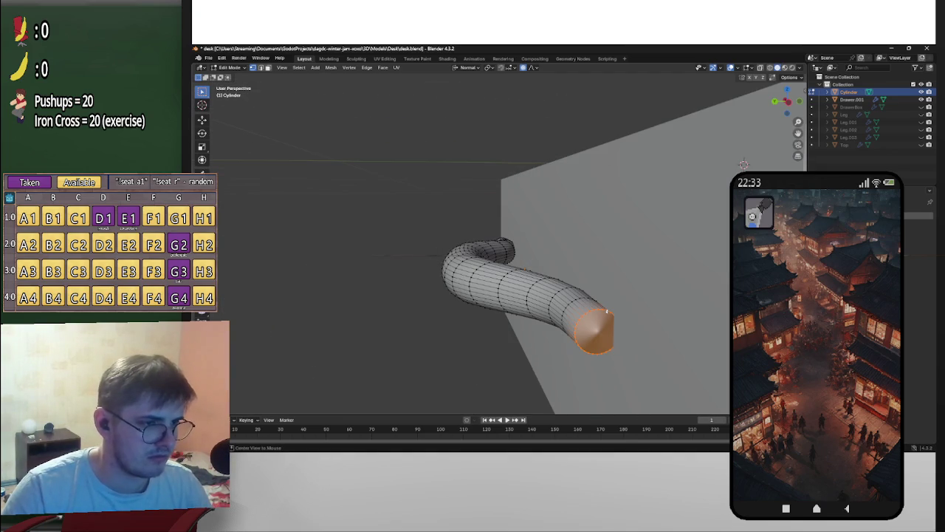
pyautogui.press('i')
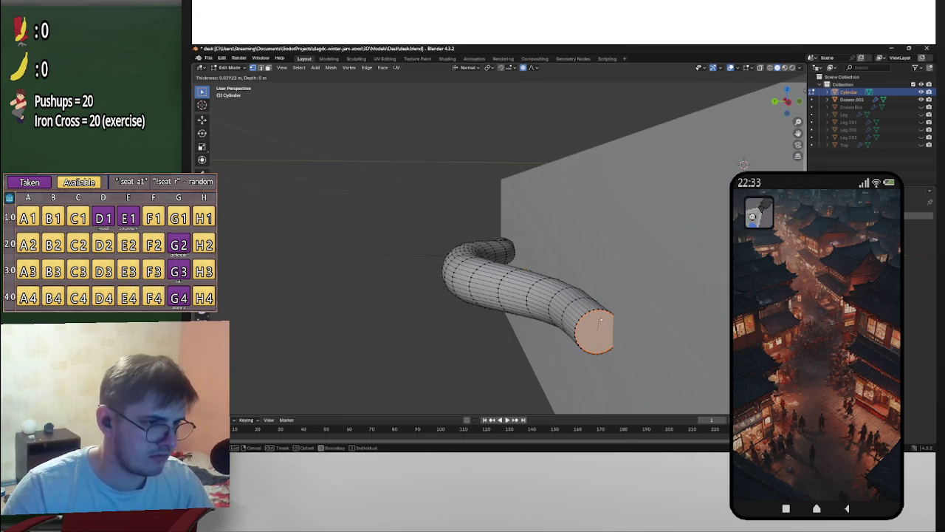
pyautogui.click(600, 328)
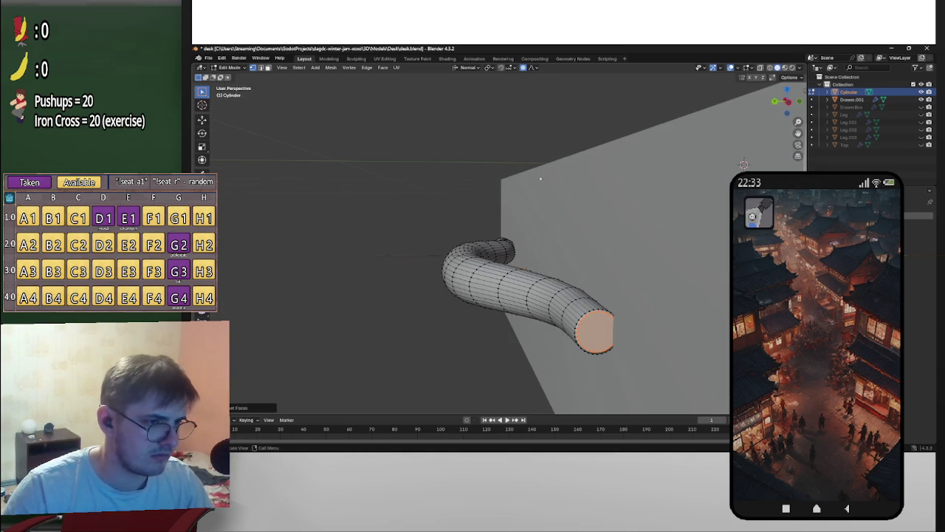
pyautogui.press('Tab')
pyautogui.moveTo(539, 178)
pyautogui.mouseDown(button='middle')
pyautogui.moveTo(697, 184)
pyautogui.moveTo(565, 241)
pyautogui.moveTo(647, 271)
pyautogui.mouseUp(button='middle')
pyautogui.scroll(3, 629, 220)
pyautogui.scroll(-5, 628, 219)
pyautogui.scroll(3, 646, 270)
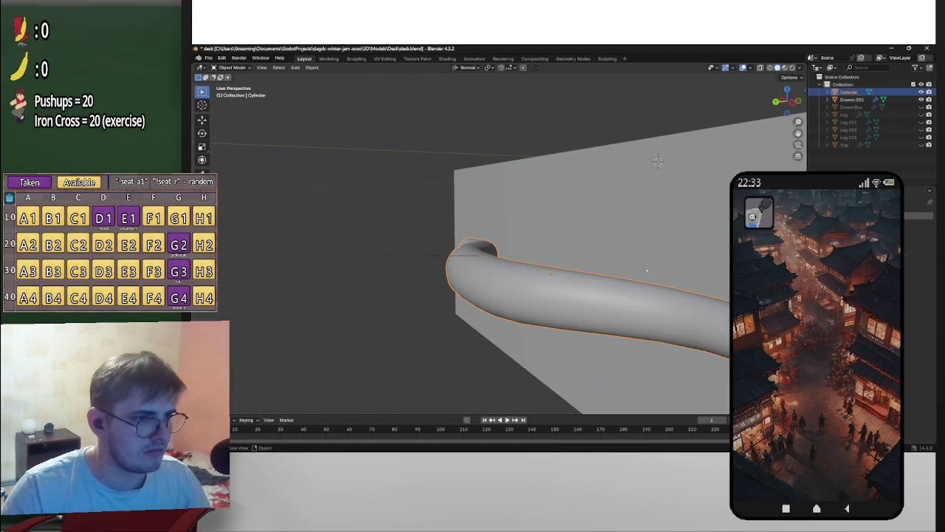
# Step: Scale the handle's end face, grow the selection one ring, and inset it
pyautogui.press('Tab')
pyautogui.scroll(-3, 650, 268)
pyautogui.scroll(1, 642, 269)
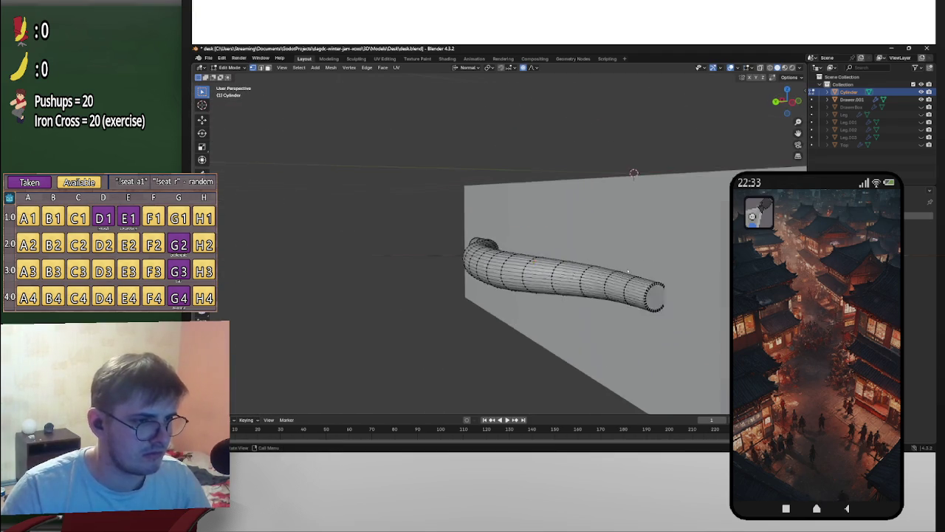
pyautogui.scroll(2, 638, 269)
pyautogui.moveTo(652, 258); pyautogui.dragTo(593, 236, button='middle')
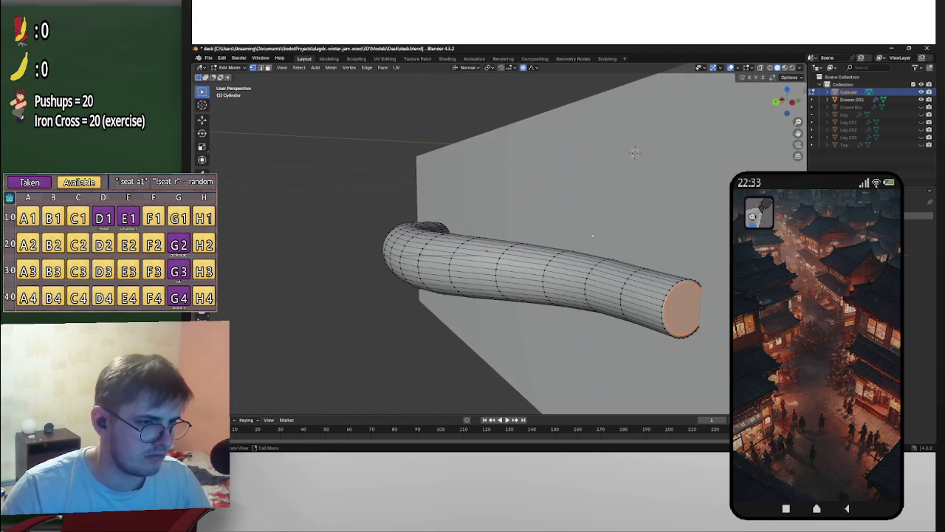
pyautogui.press('s')
pyautogui.click(594, 235)
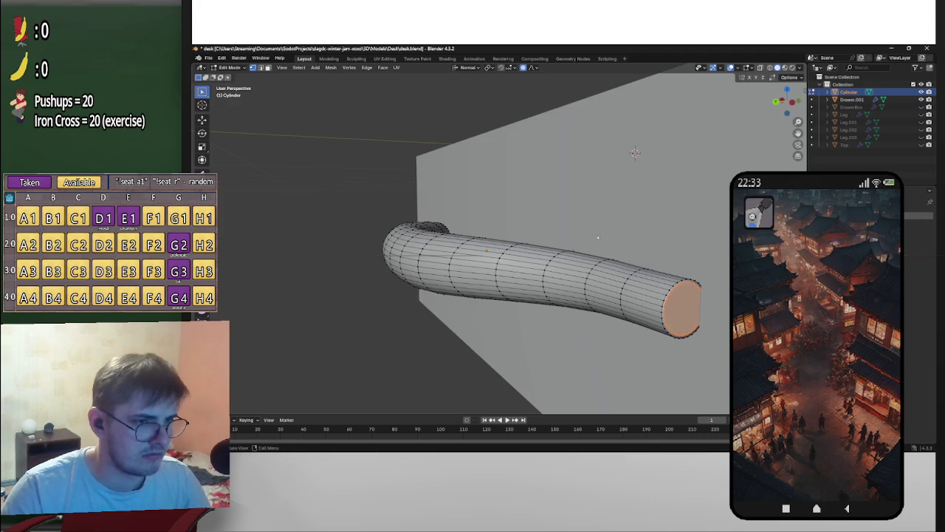
pyautogui.press('ctrl+KP_Add')
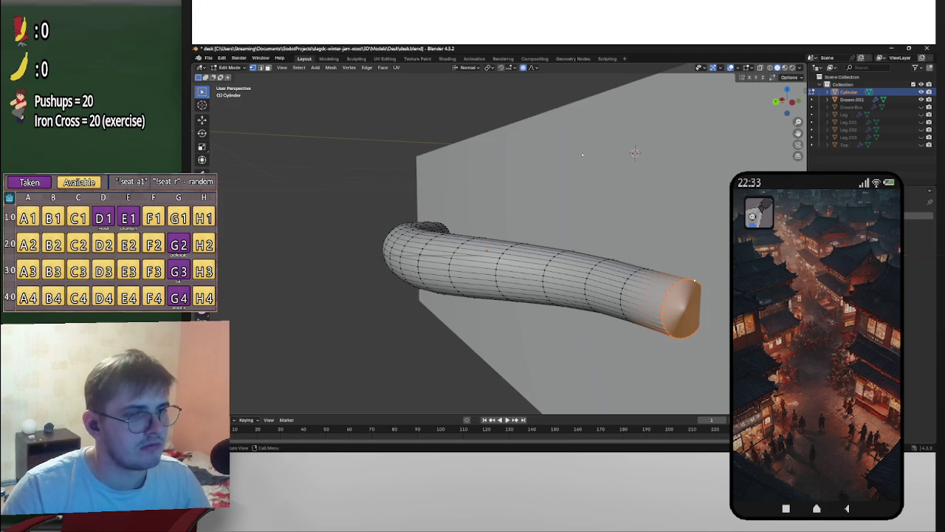
pyautogui.press('i')
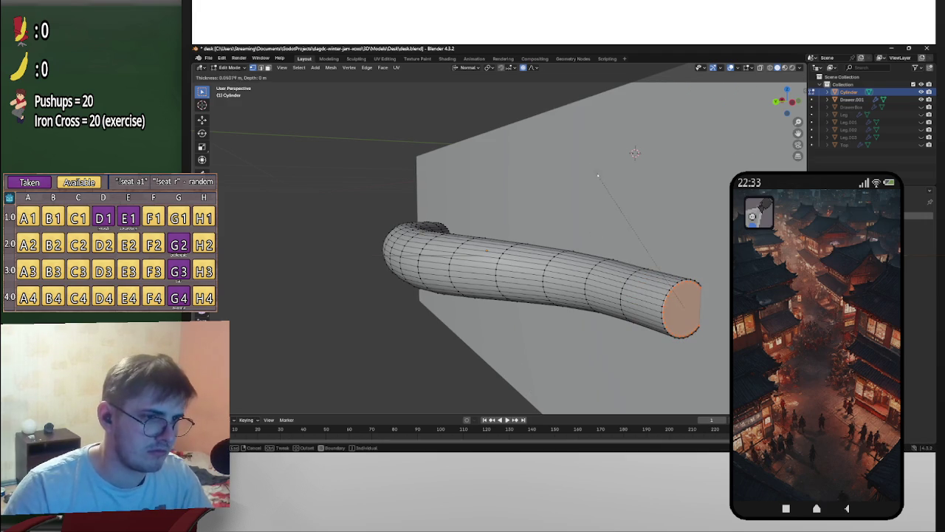
pyautogui.click(601, 209)
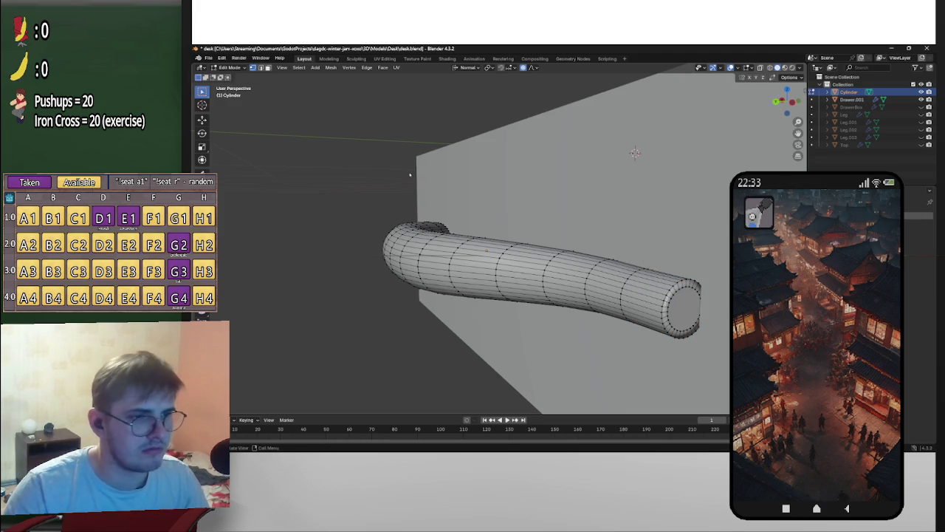
# Step: Enlarge the end cap slightly, then return to Object Mode and deselect the handle
pyautogui.moveTo(408, 175)
pyautogui.mouseDown(button='middle')
pyautogui.moveTo(477, 301)
pyautogui.moveTo(443, 355)
pyautogui.mouseUp(button='middle')
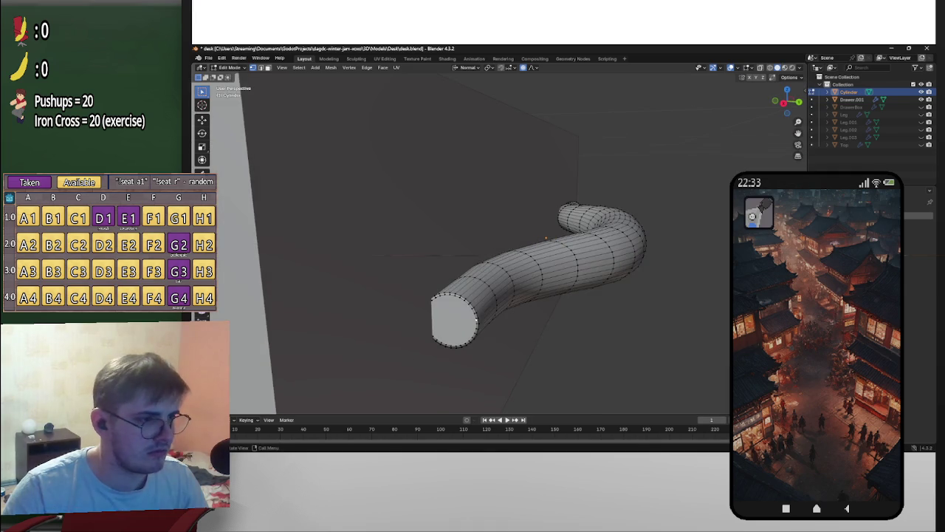
pyautogui.scroll(4, 423, 390)
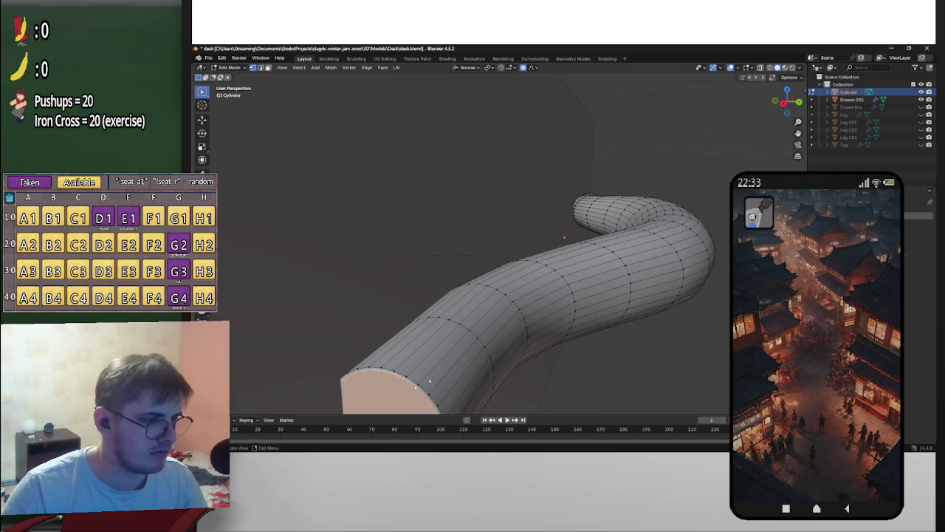
pyautogui.scroll(-5, 429, 381)
pyautogui.moveTo(450, 362); pyautogui.dragTo(500, 308, button='middle')
pyautogui.scroll(5, 500, 308)
pyautogui.press('s')
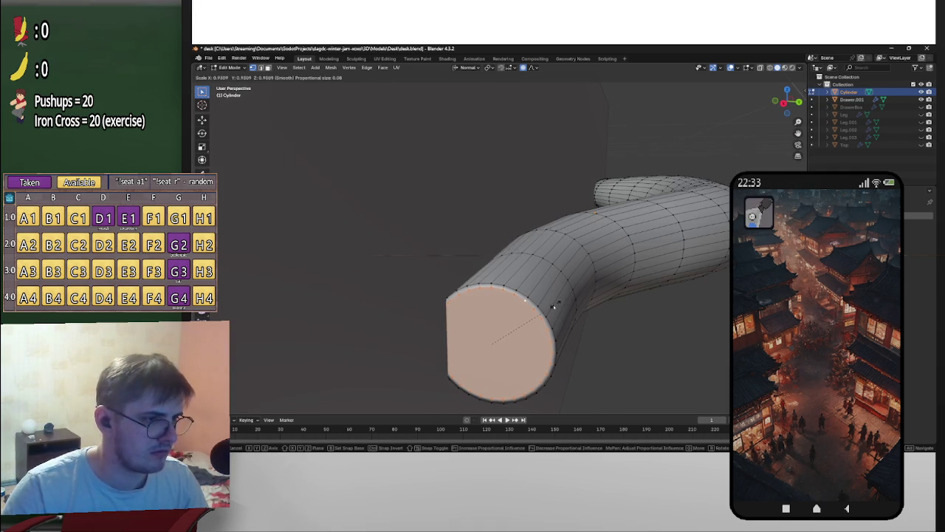
pyautogui.click(552, 309)
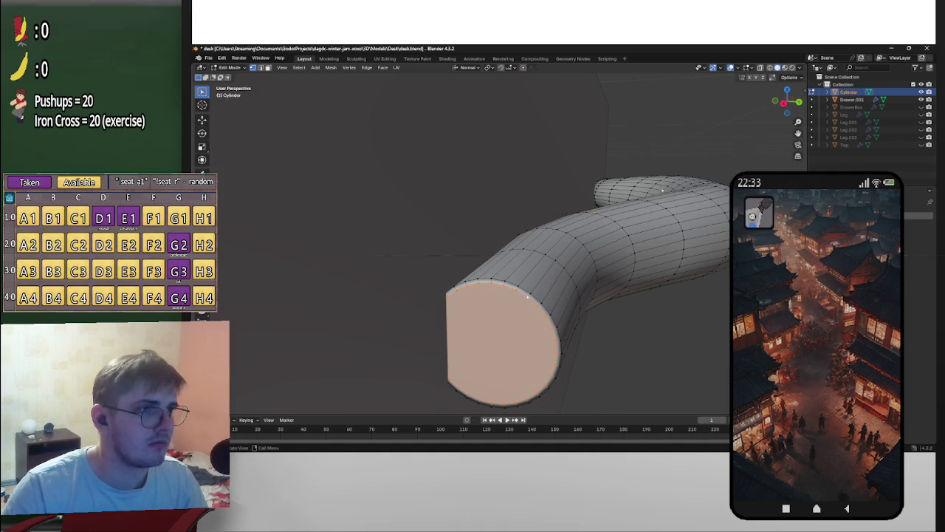
pyautogui.press('Tab')
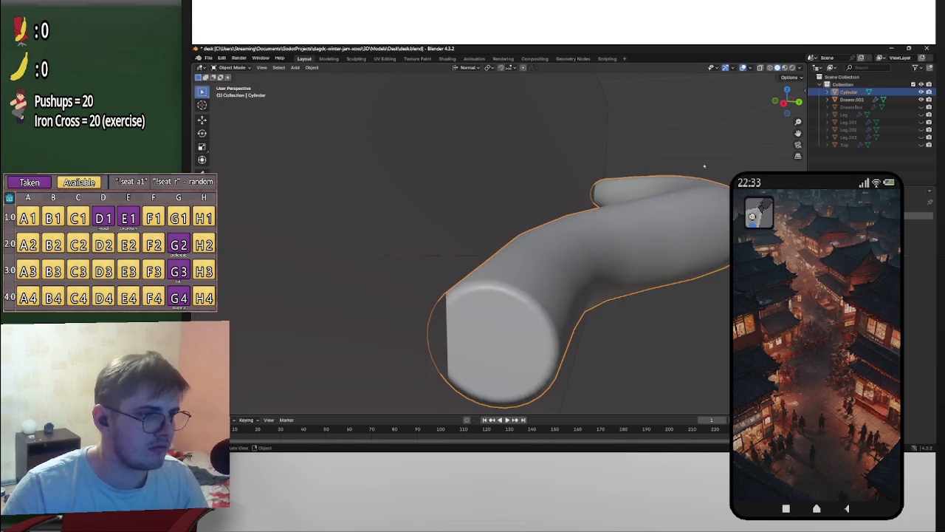
pyautogui.scroll(-5, 704, 166)
pyautogui.moveTo(704, 167); pyautogui.dragTo(694, 212, button='middle')
pyautogui.click(683, 212)
pyautogui.scroll(4, 564, 204)
pyautogui.moveTo(564, 203)
pyautogui.mouseDown(button='middle')
pyautogui.moveTo(629, 169)
pyautogui.moveTo(650, 219)
pyautogui.moveTo(695, 228)
pyautogui.moveTo(648, 260)
pyautogui.mouseUp(button='middle')
pyautogui.scroll(2, 689, 229)
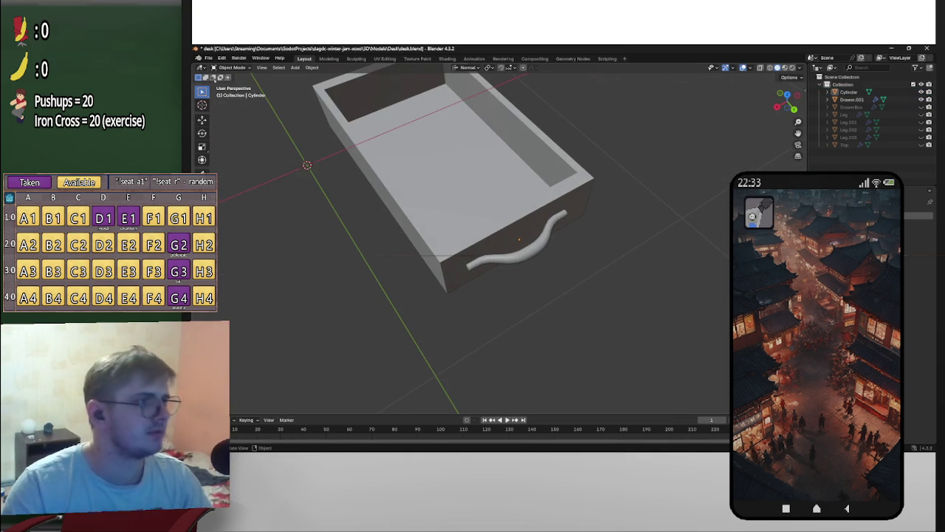
# Step: Save the desk file and unhide the desk top, legs and drawer box
pyautogui.hotkey('ctrl', 's')
pyautogui.moveTo(355, 113)
pyautogui.mouseDown(button='middle')
pyautogui.moveTo(355, 210)
pyautogui.moveTo(458, 244)
pyautogui.moveTo(633, 229)
pyautogui.moveTo(546, 258)
pyautogui.moveTo(690, 206)
pyautogui.mouseUp(button='middle')
pyautogui.scroll(-2, 355, 210)
pyautogui.click(472, 221)
pyautogui.click(690, 205)
pyautogui.hotkey('alt', 'h')
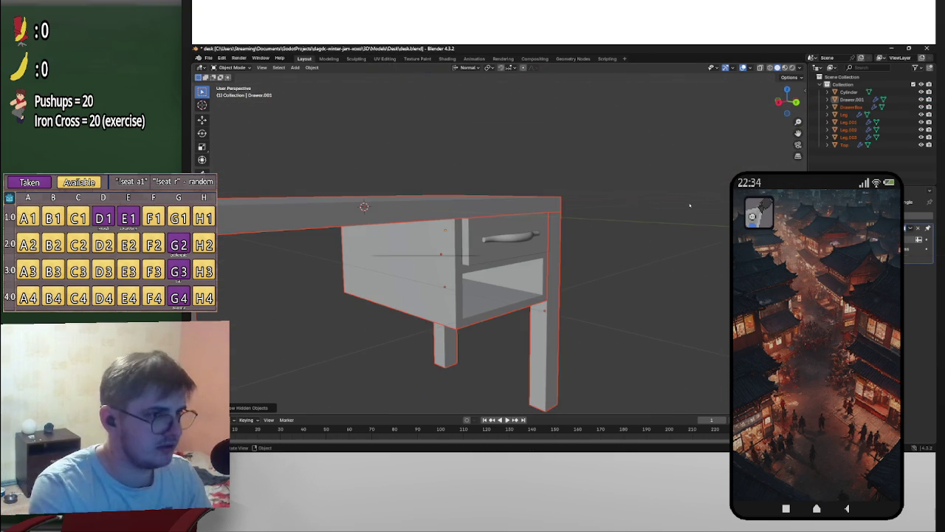
# Step: Copy and paste drawer Drawer.001 together with its handle
pyautogui.click(510, 243)
pyautogui.moveTo(510, 243)
pyautogui.mouseDown(button='middle')
pyautogui.moveTo(516, 252)
pyautogui.moveTo(582, 238)
pyautogui.moveTo(394, 252)
pyautogui.moveTo(372, 274)
pyautogui.moveTo(612, 207)
pyautogui.moveTo(519, 237)
pyautogui.mouseUp(button='middle')
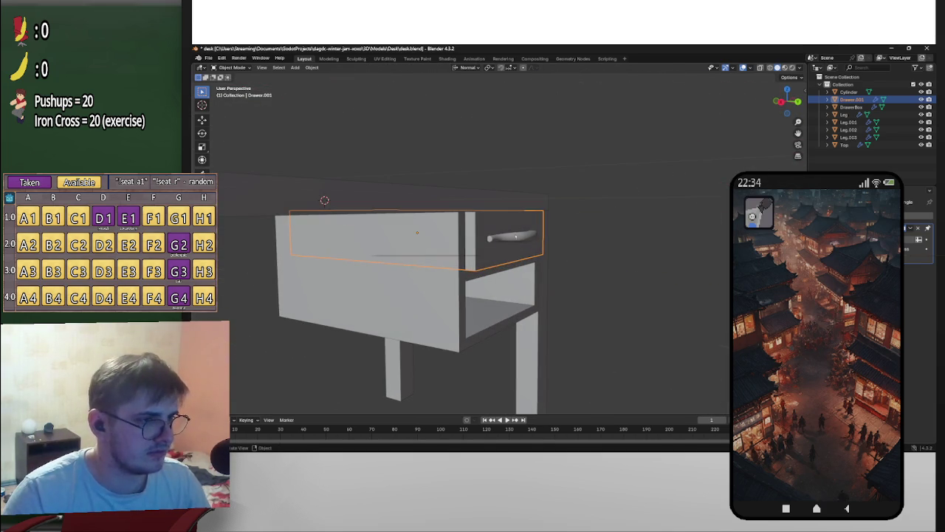
pyautogui.keyDown('shift'); pyautogui.click(519, 237); pyautogui.keyUp('shift')
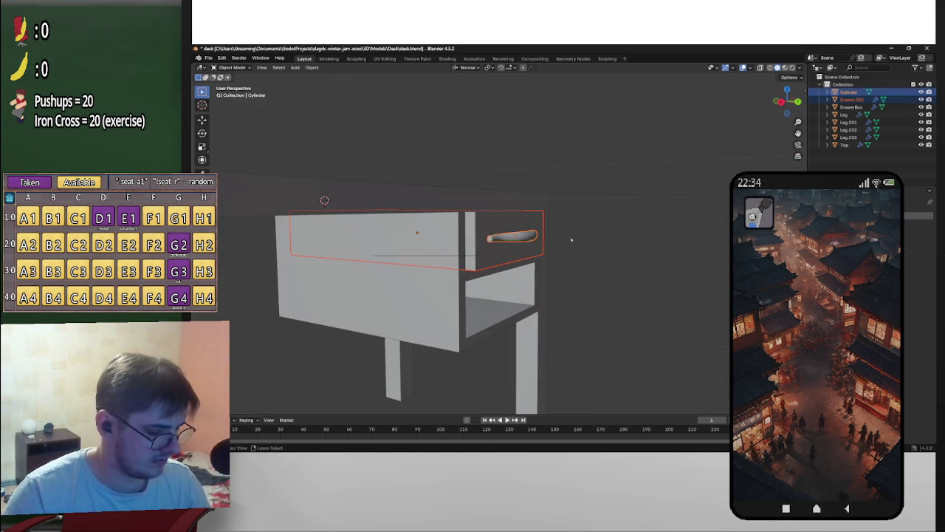
pyautogui.hotkey('ctrl', 'c')
pyautogui.hotkey('ctrl', 'v')
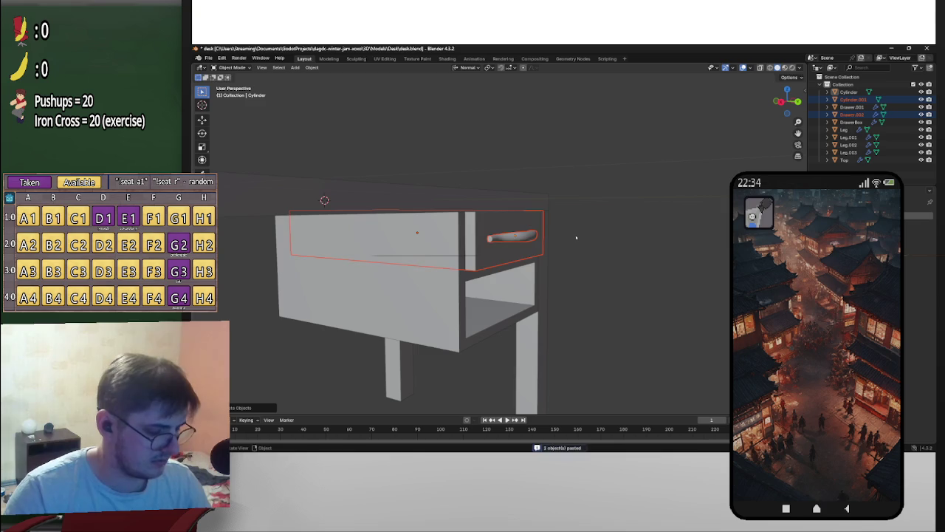
# Step: Undo and re-paste the drawer-and-handle duplicate after cancelling a first move
pyautogui.press('g')
pyautogui.press('z')
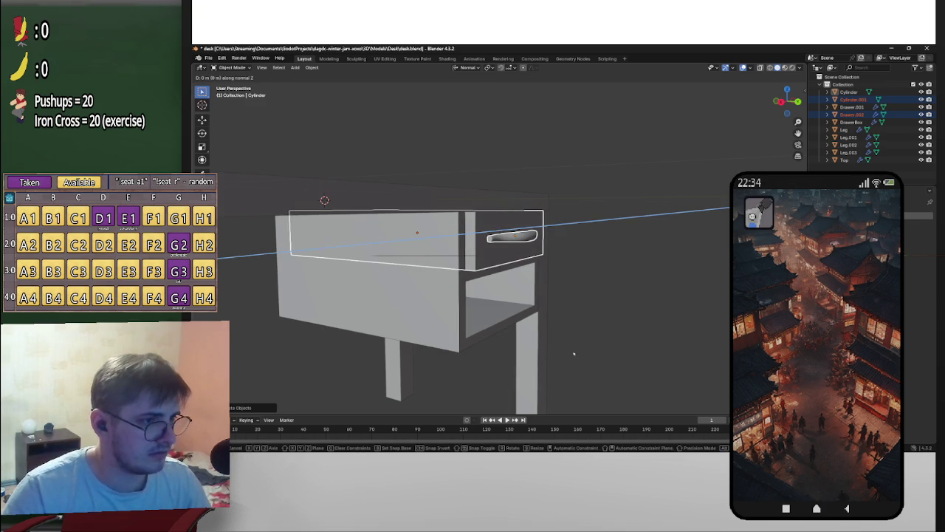
pyautogui.press('Escape')
pyautogui.hotkey('ctrl', 'z')
pyautogui.moveTo(588, 271)
pyautogui.mouseDown(button='middle')
pyautogui.moveTo(547, 274)
pyautogui.moveTo(594, 277)
pyautogui.moveTo(576, 288)
pyautogui.moveTo(592, 256)
pyautogui.mouseUp(button='middle')
pyautogui.hotkey('ctrl', 'v')
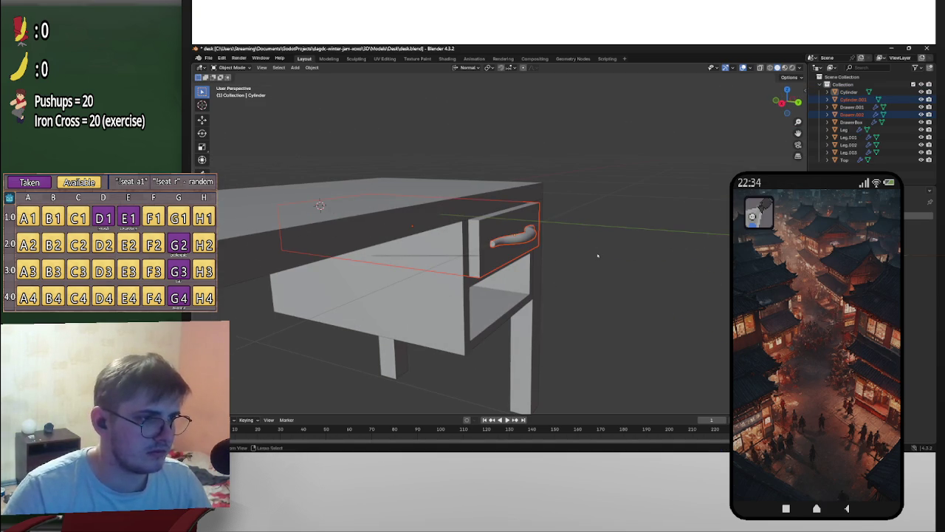
pyautogui.press('g')
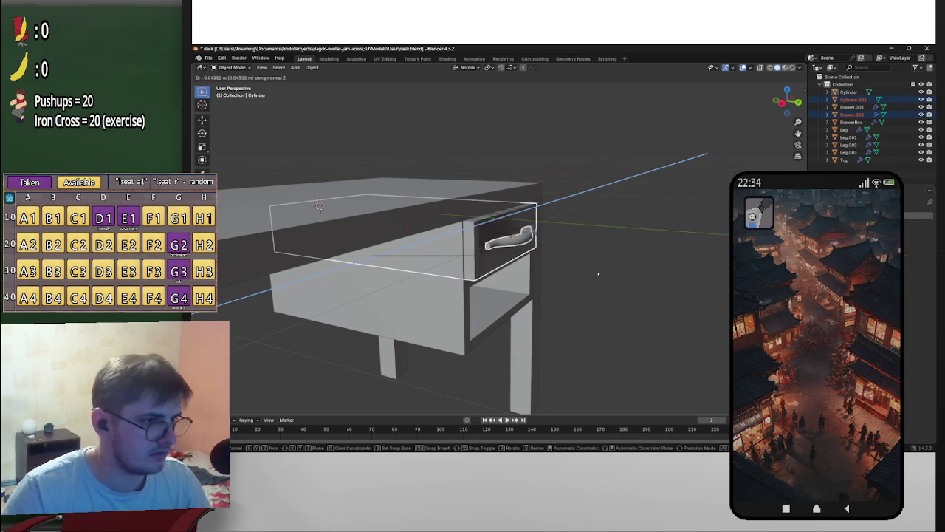
pyautogui.press('Escape')
# Step: Set transform orientation to Global and lower the duplicate drawer along Z into the lower slot
pyautogui.click(470, 68)
pyautogui.click(458, 93)
pyautogui.press('g')
pyautogui.press('z')
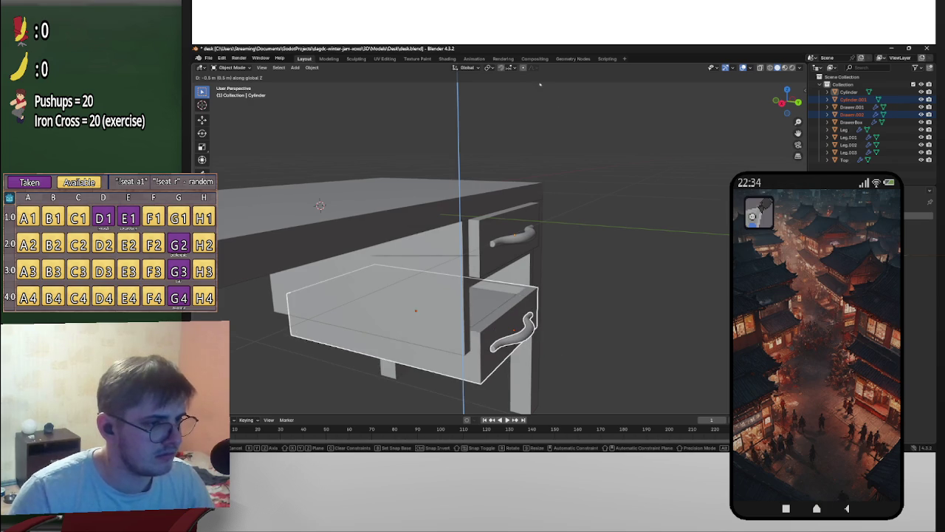
pyautogui.click(671, 236)
pyautogui.moveTo(672, 235); pyautogui.dragTo(526, 261, button='middle')
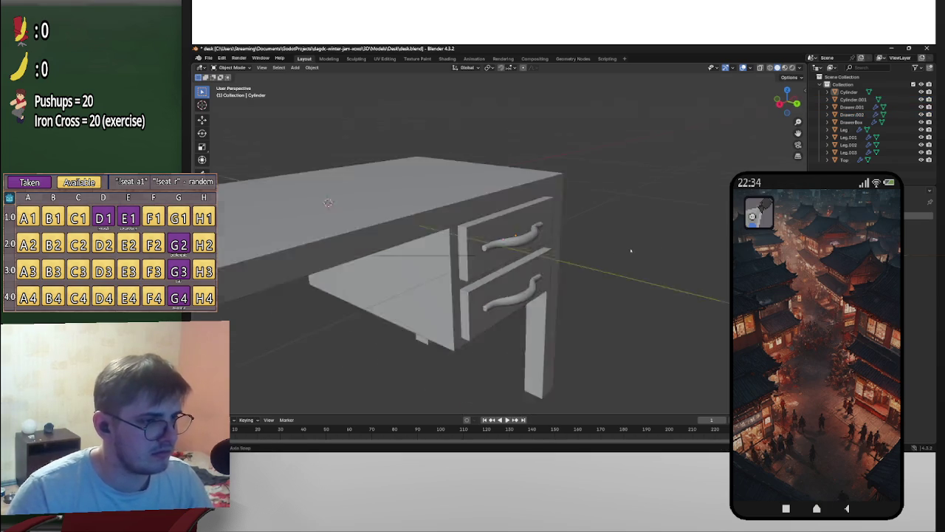
# Step: Rename the lower handle to Handle.001 and the upper Cylinder to Handle
pyautogui.click(517, 287)
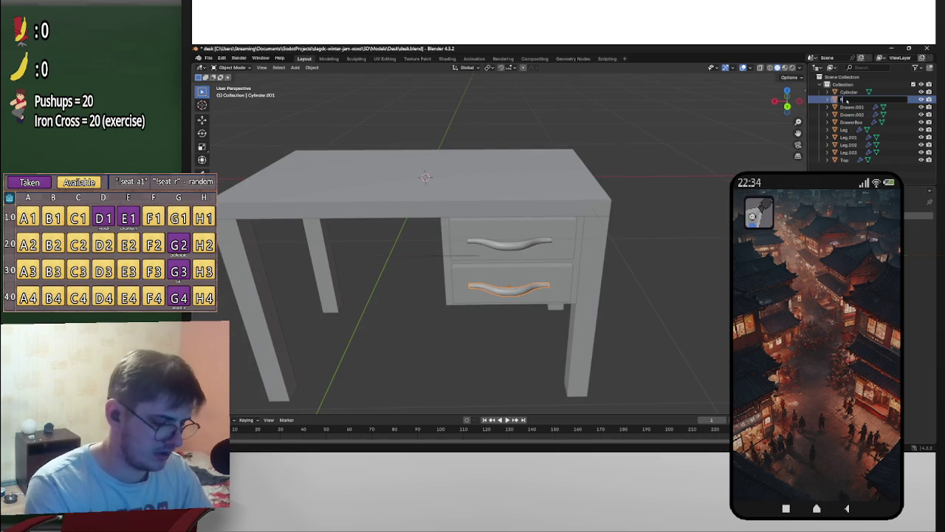
pyautogui.write('Handle')
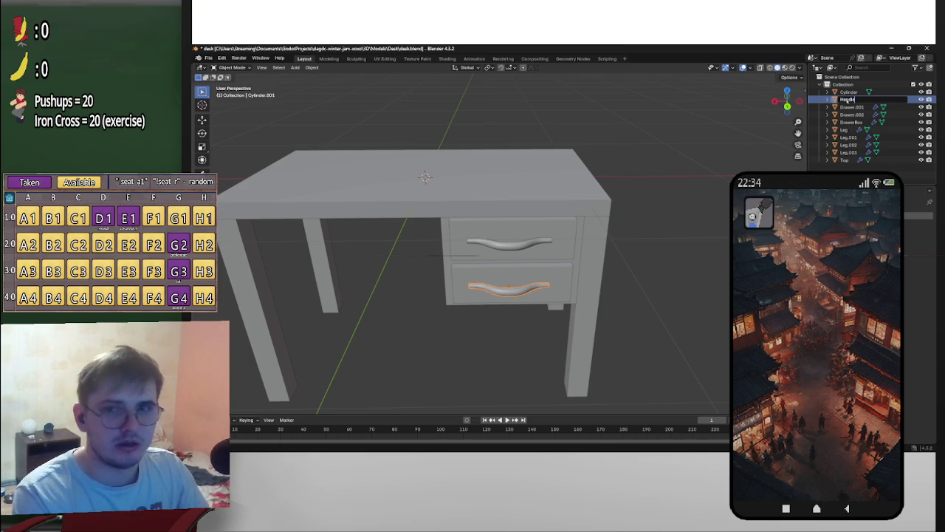
pyautogui.press('Return')
pyautogui.doubleClick(849, 92)
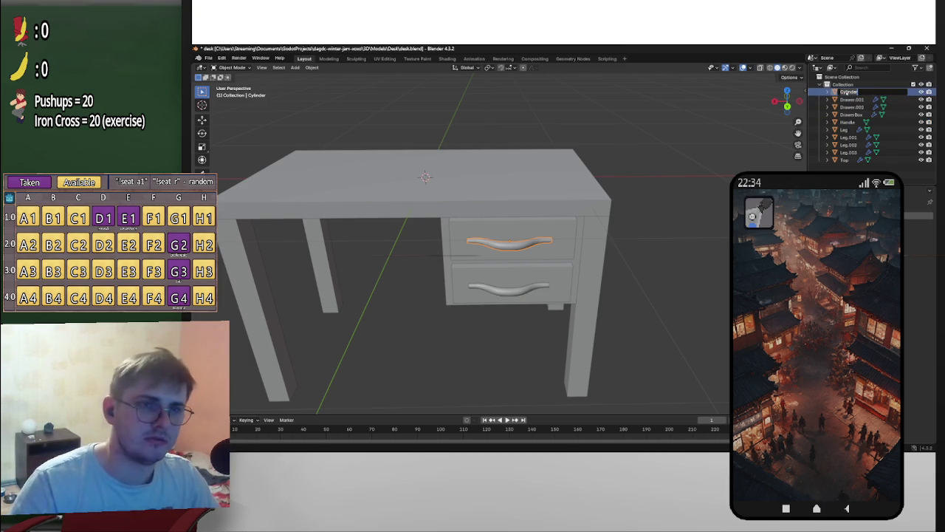
pyautogui.write('H')
pyautogui.press('Return')
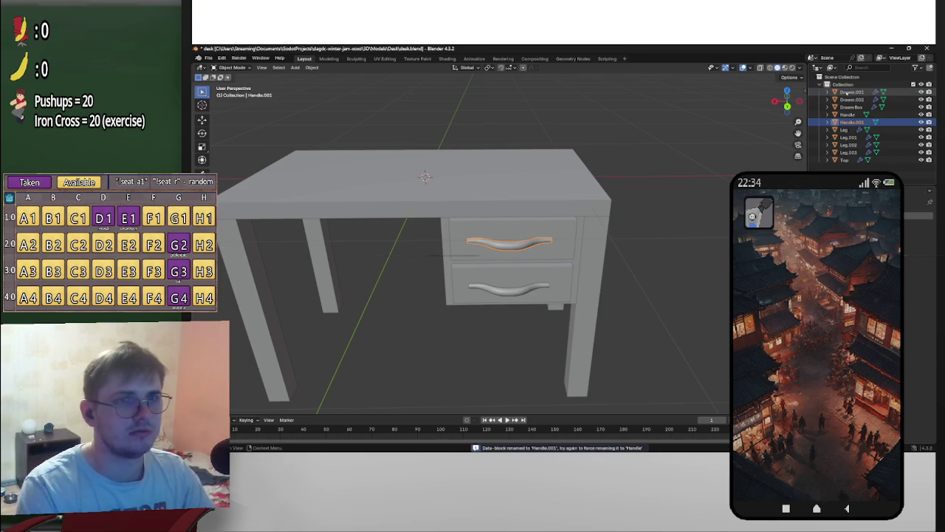
# Step: Look over both drawers and save desk.blend
pyautogui.scroll(-3, 654, 169)
pyautogui.moveTo(654, 170); pyautogui.dragTo(612, 196, button='middle')
pyautogui.scroll(5, 599, 228)
pyautogui.scroll(-3, 599, 228)
pyautogui.moveTo(610, 232)
pyautogui.mouseDown(button='middle')
pyautogui.moveTo(554, 205)
pyautogui.moveTo(555, 245)
pyautogui.moveTo(587, 259)
pyautogui.moveTo(565, 238)
pyautogui.moveTo(652, 207)
pyautogui.mouseUp(button='middle')
pyautogui.scroll(-2, 553, 204)
pyautogui.scroll(5, 568, 235)
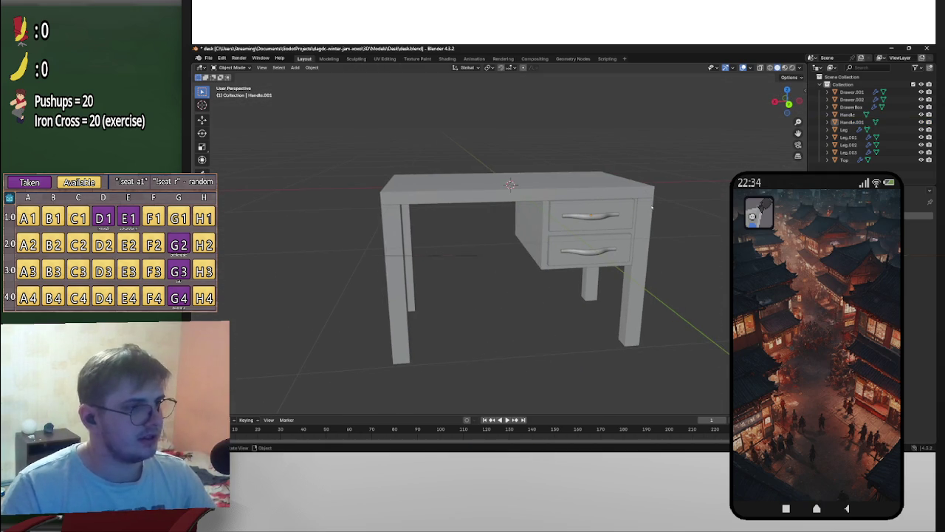
pyautogui.hotkey('ctrl', 's')
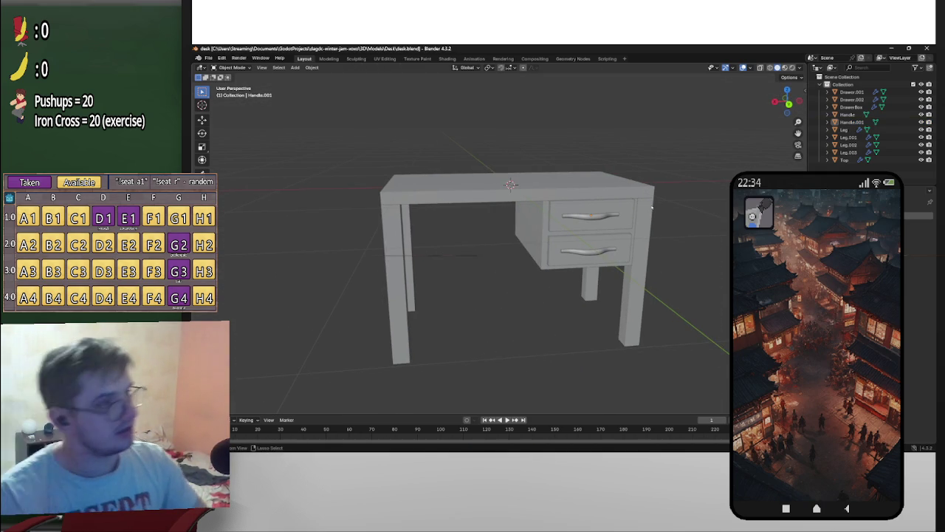
pyautogui.click(208, 57)
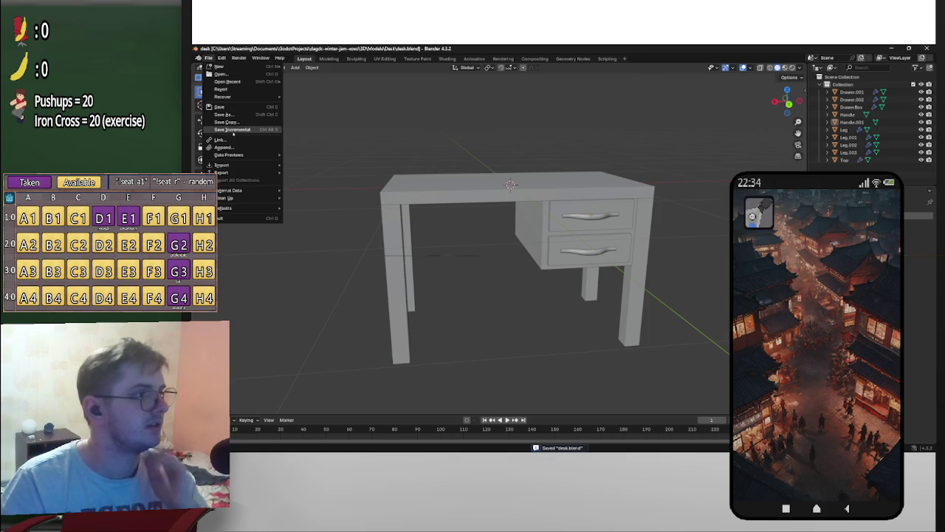
pyautogui.moveTo(221, 172)
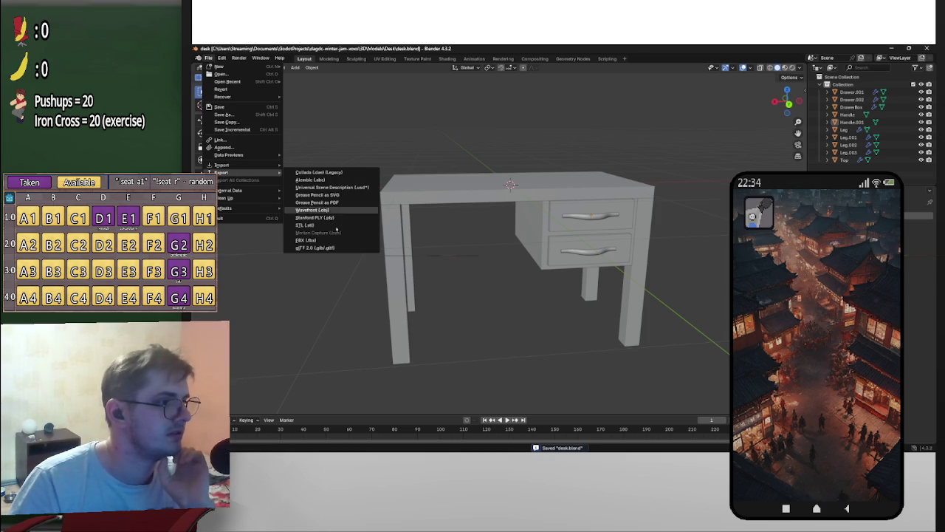
# Step: Export the desk as desk.glb in glTF 2.0, reviewing the Data > Mesh options
pyautogui.click(318, 244)
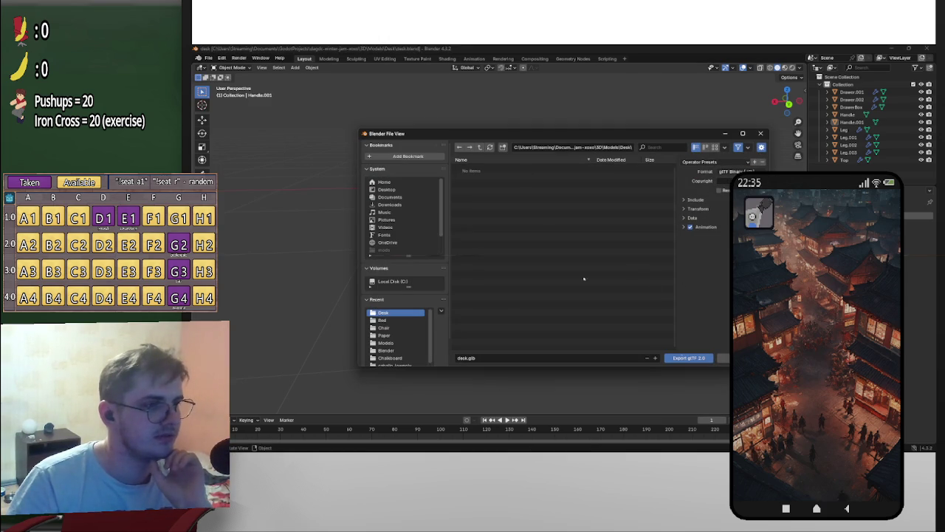
pyautogui.click(691, 218)
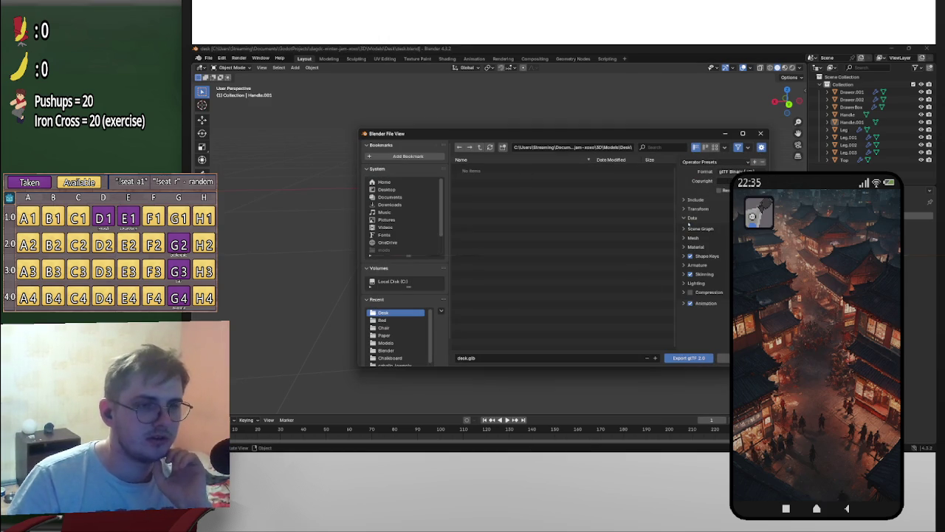
pyautogui.click(691, 237)
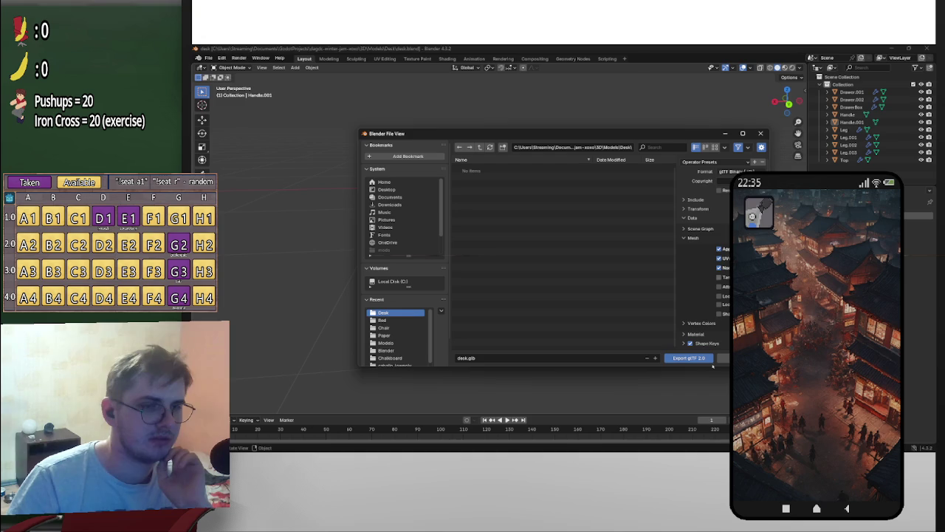
pyautogui.click(705, 358)
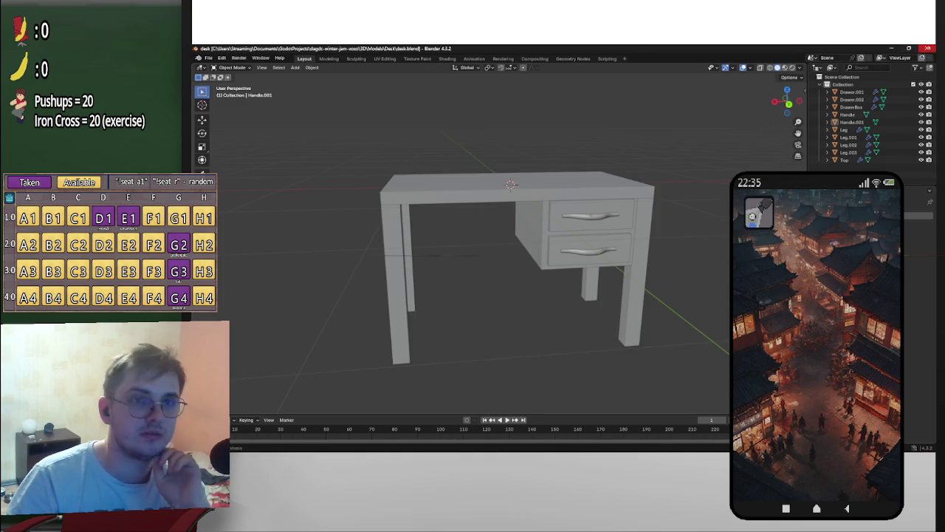
pyautogui.hotkey('alt', 'Tab')
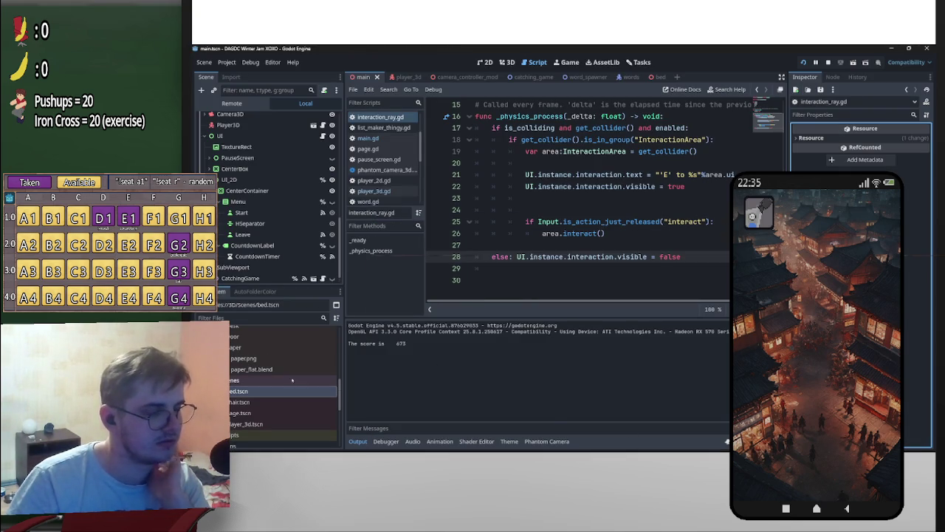
# Step: Check desk.glb's import settings, then create a New Inherited Scene from it in 3D view
pyautogui.scroll(3, 281, 399)
pyautogui.scroll(2, 269, 419)
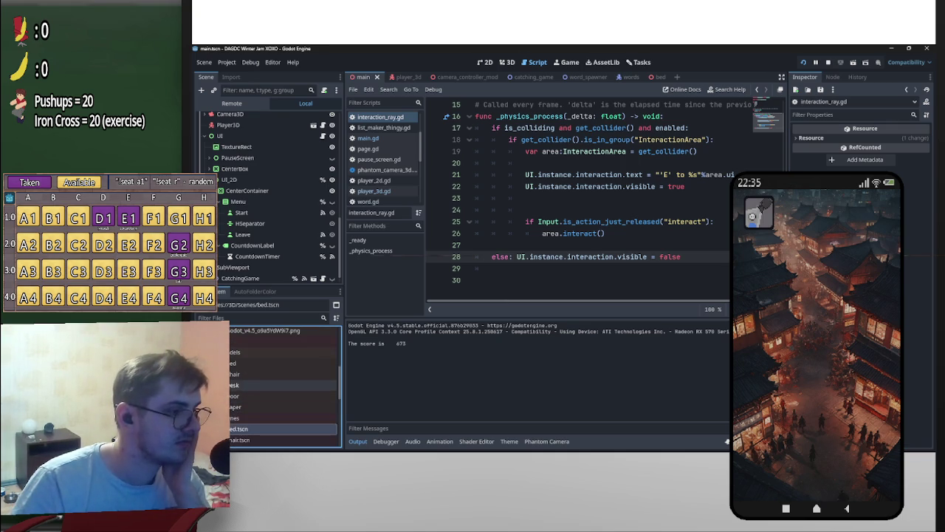
pyautogui.doubleClick(244, 384)
pyautogui.doubleClick(243, 407)
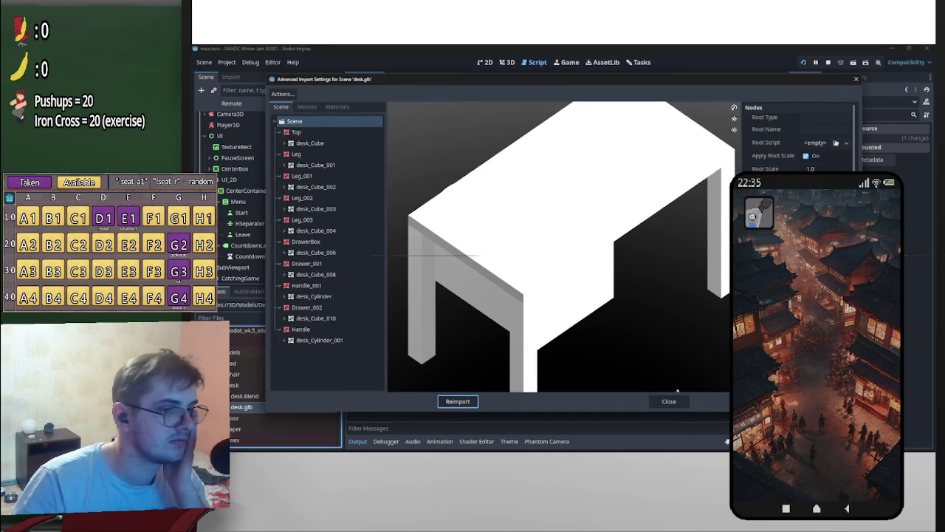
pyautogui.click(674, 399)
pyautogui.rightClick(283, 407)
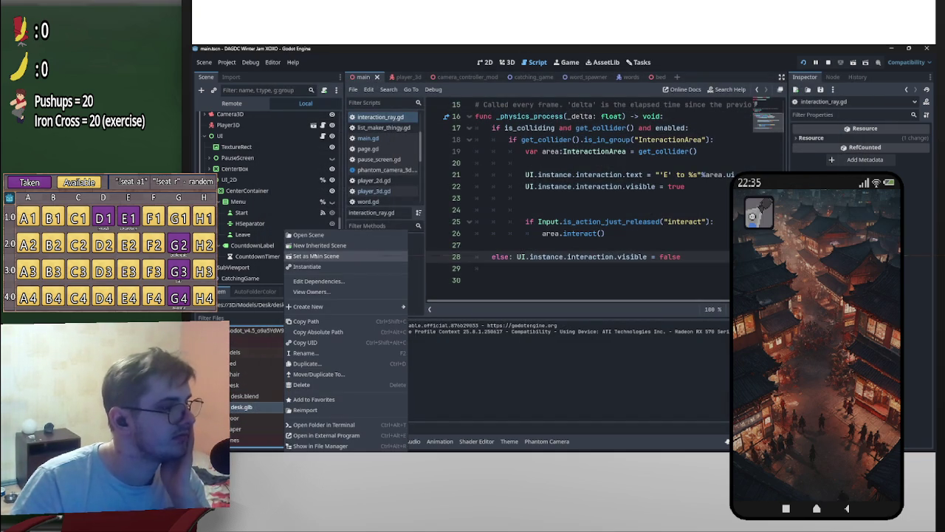
pyautogui.click(319, 245)
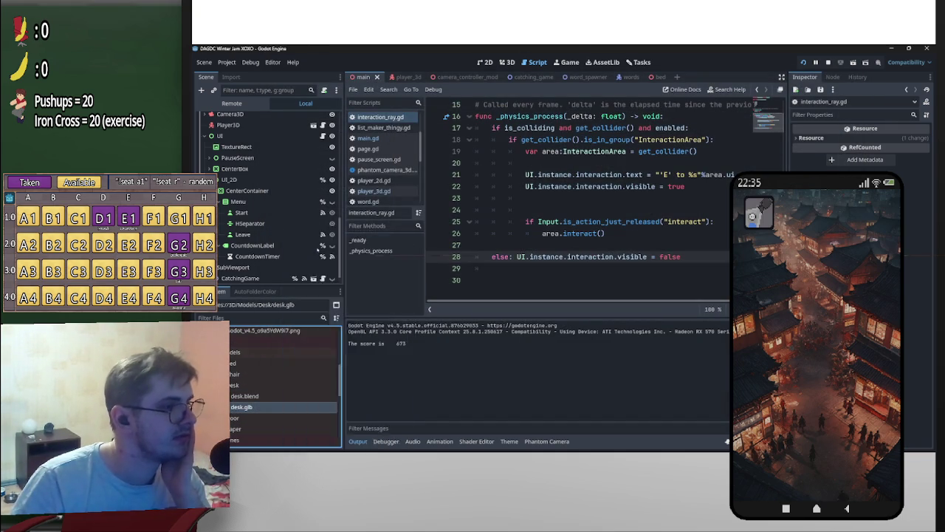
pyautogui.click(507, 62)
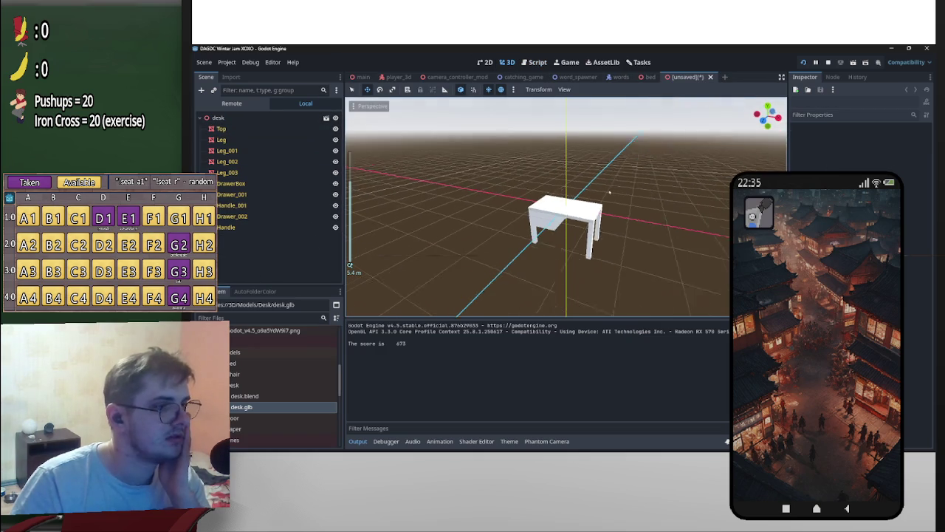
# Step: Select Leg_001, Leg_002, Leg_003, Leg, DrawerBox and Top together
pyautogui.moveTo(609, 193)
pyautogui.mouseDown(button='middle')
pyautogui.moveTo(640, 254)
pyautogui.moveTo(590, 222)
pyautogui.mouseUp(button='middle')
pyautogui.scroll(5, 640, 253)
pyautogui.click(635, 255)
pyautogui.keyDown('shift'); pyautogui.click(539, 242); pyautogui.keyUp('shift')
pyautogui.moveTo(539, 243)
pyautogui.mouseDown(button='middle')
pyautogui.moveTo(631, 281)
pyautogui.moveTo(700, 278)
pyautogui.mouseUp(button='middle')
pyautogui.keyDown('shift'); pyautogui.click(561, 251); pyautogui.keyUp('shift')
pyautogui.keyDown('shift'); pyautogui.click(631, 281); pyautogui.keyUp('shift')
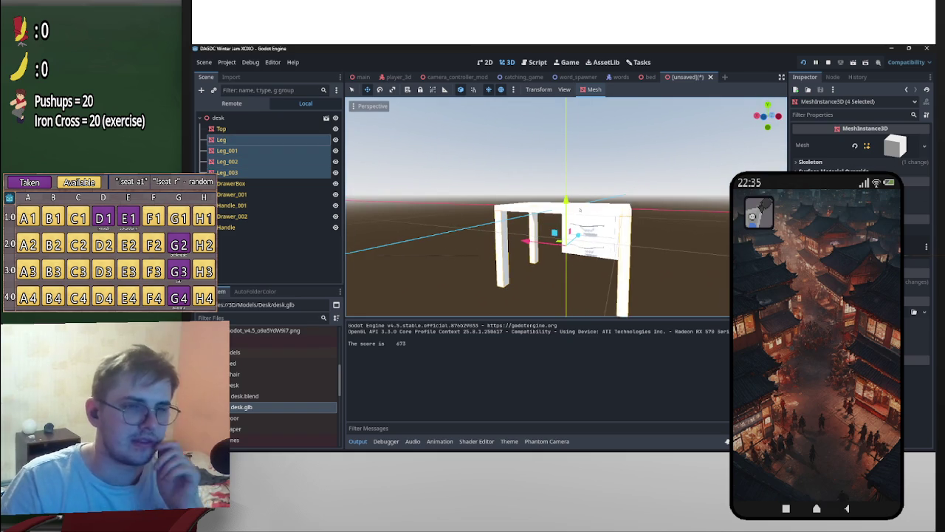
pyautogui.moveTo(561, 251); pyautogui.dragTo(532, 255, button='middle')
pyautogui.scroll(3, 538, 243)
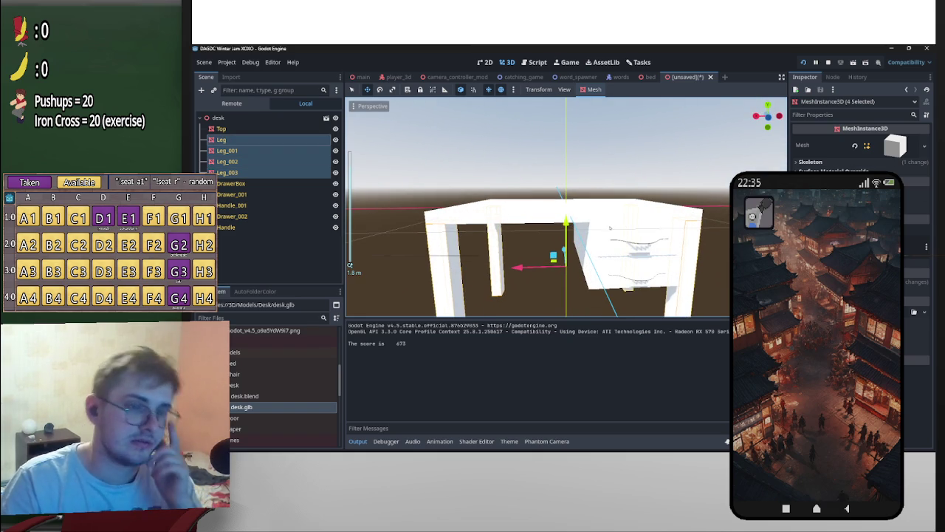
pyautogui.moveTo(670, 236); pyautogui.dragTo(599, 240, button='middle')
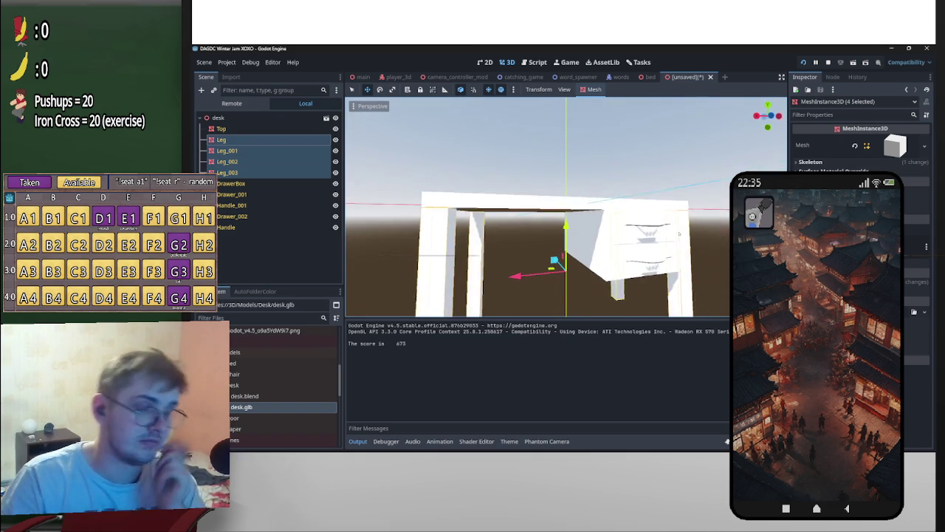
pyautogui.keyDown('shift'); pyautogui.click(598, 240); pyautogui.keyUp('shift')
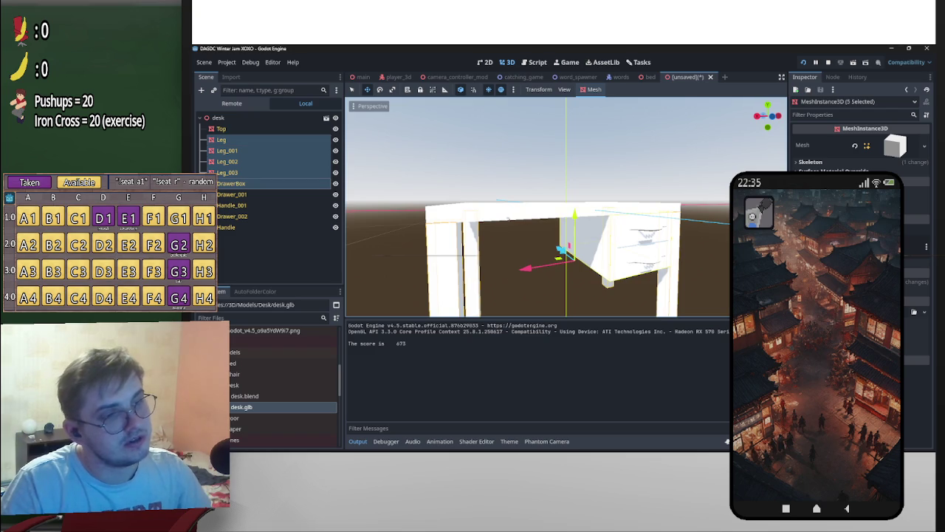
pyautogui.keyDown('shift'); pyautogui.click(505, 212); pyautogui.keyUp('shift')
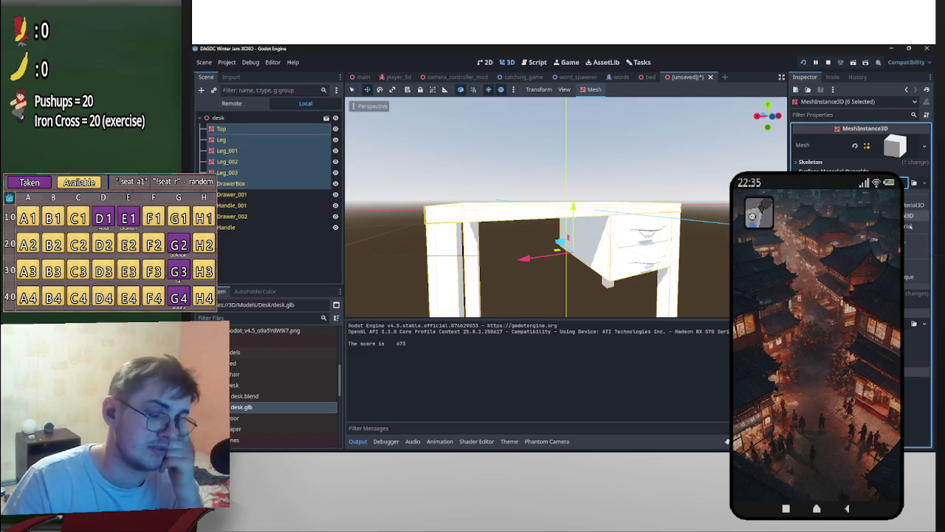
# Step: Give them a new shared surface material override and open its colour picker
pyautogui.click(907, 207)
pyautogui.click(916, 209)
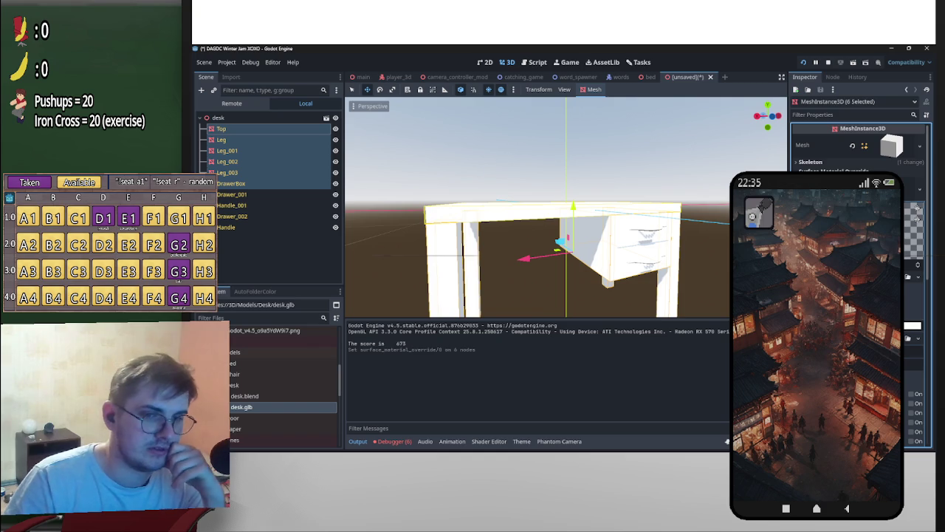
pyautogui.click(913, 326)
# Step: Shift the shared desk material's albedo colour to a brownish orange
pyautogui.moveTo(914, 137)
pyautogui.mouseDown()
pyautogui.moveTo(906, 161)
pyautogui.moveTo(916, 161)
pyautogui.moveTo(863, 150)
pyautogui.moveTo(913, 119)
pyautogui.mouseUp()
pyautogui.moveTo(861, 149); pyautogui.dragTo(856, 157)
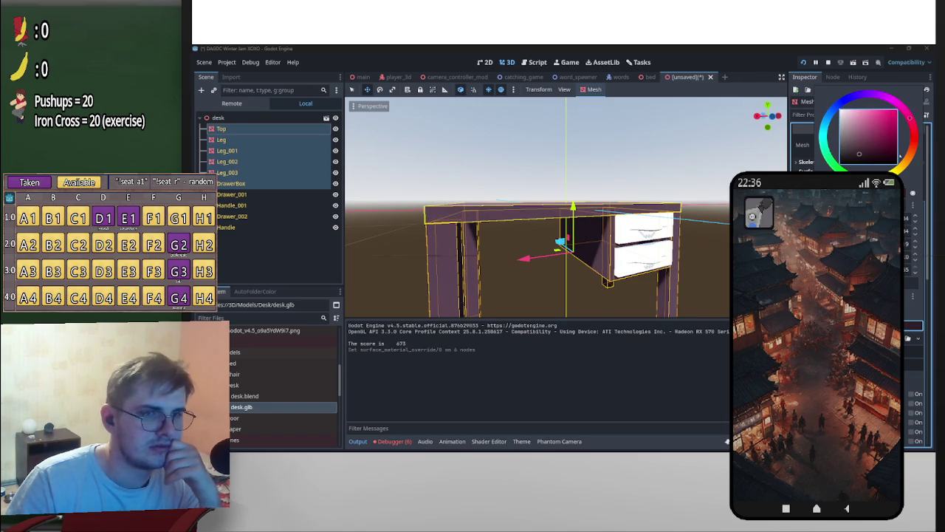
pyautogui.moveTo(919, 158)
pyautogui.mouseDown()
pyautogui.moveTo(904, 166)
pyautogui.moveTo(912, 156)
pyautogui.moveTo(880, 141)
pyautogui.mouseUp()
pyautogui.click(561, 244)
# Step: Deselect the desk parts and select both drawer handles, Handle and Handle_001
pyautogui.moveTo(561, 244)
pyautogui.mouseDown(button='middle')
pyautogui.moveTo(581, 238)
pyautogui.moveTo(404, 211)
pyautogui.moveTo(649, 212)
pyautogui.mouseUp(button='middle')
pyautogui.click(443, 222)
pyautogui.scroll(5, 458, 214)
pyautogui.click(651, 237)
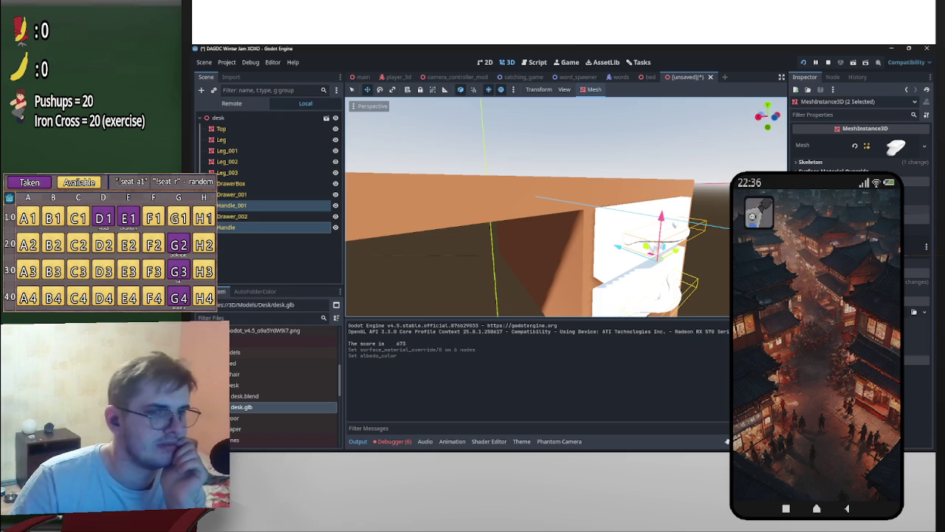
# Step: Paste a surface material override onto both handles and adjust its metallic settings
pyautogui.click(834, 171)
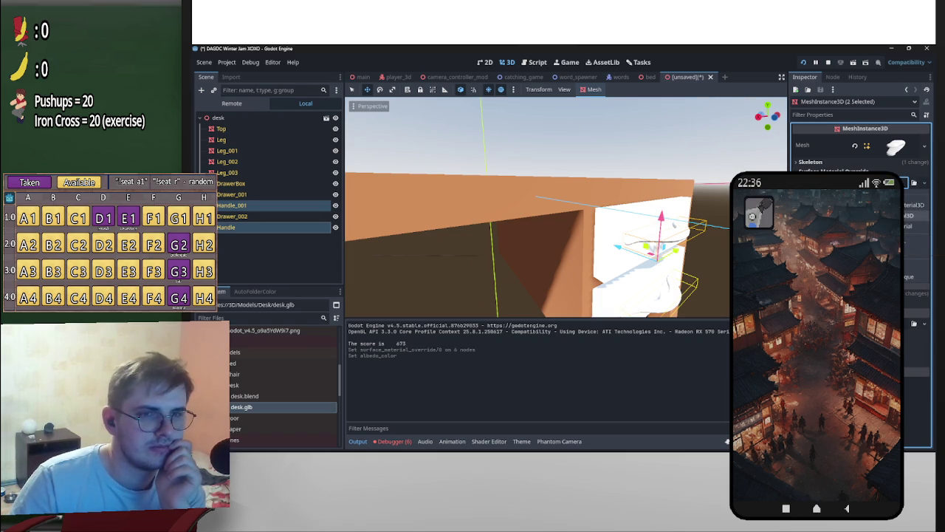
pyautogui.hotkey('ctrl', 'v')
pyautogui.click(914, 189)
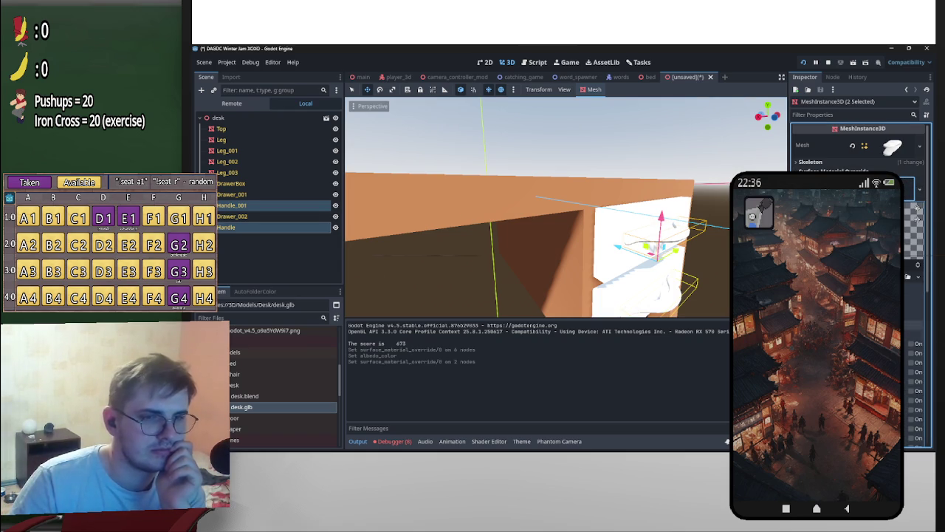
pyautogui.click(917, 210)
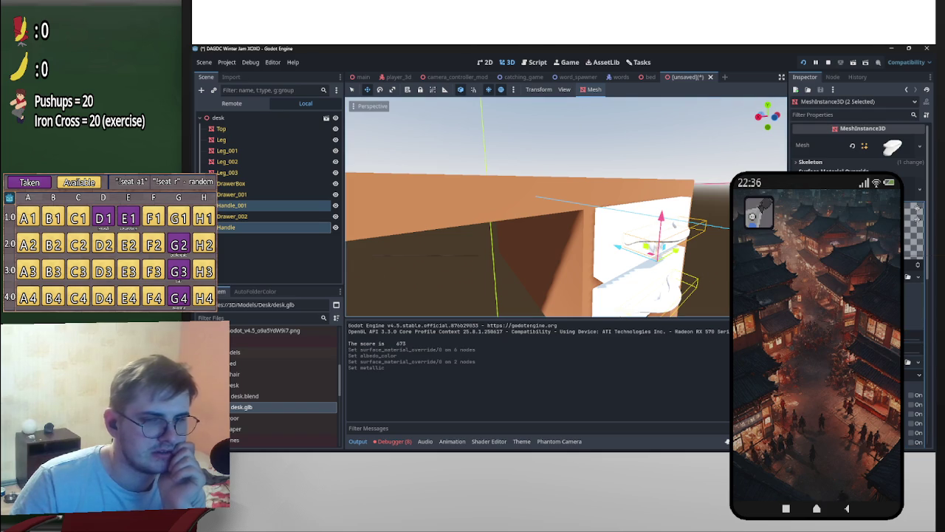
pyautogui.click(914, 336)
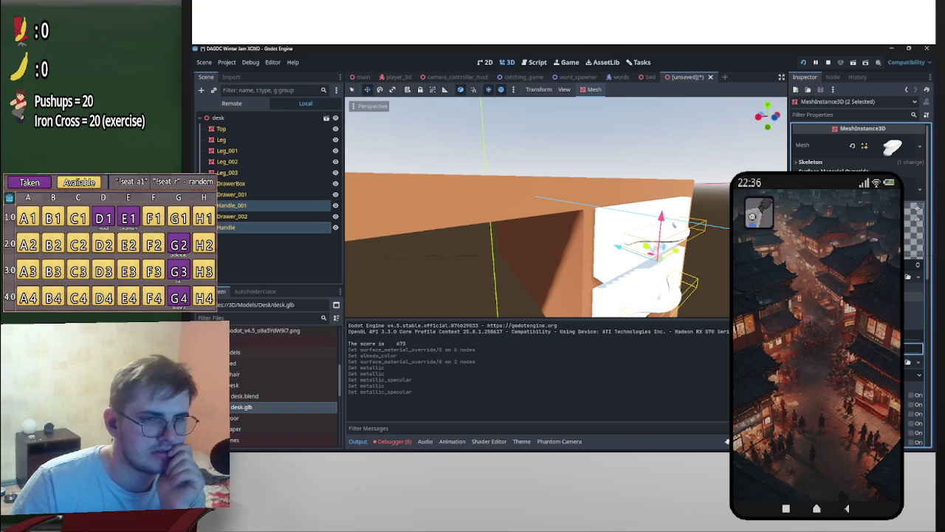
pyautogui.click(915, 325)
# Step: Tint the handles' albedo colour toward a darker tan shade
pyautogui.click(916, 209)
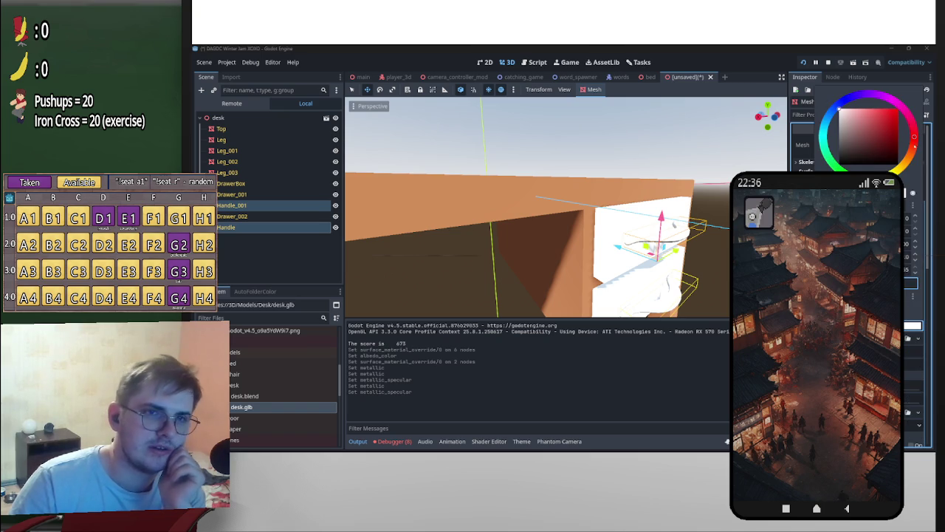
pyautogui.moveTo(894, 120); pyautogui.dragTo(871, 136)
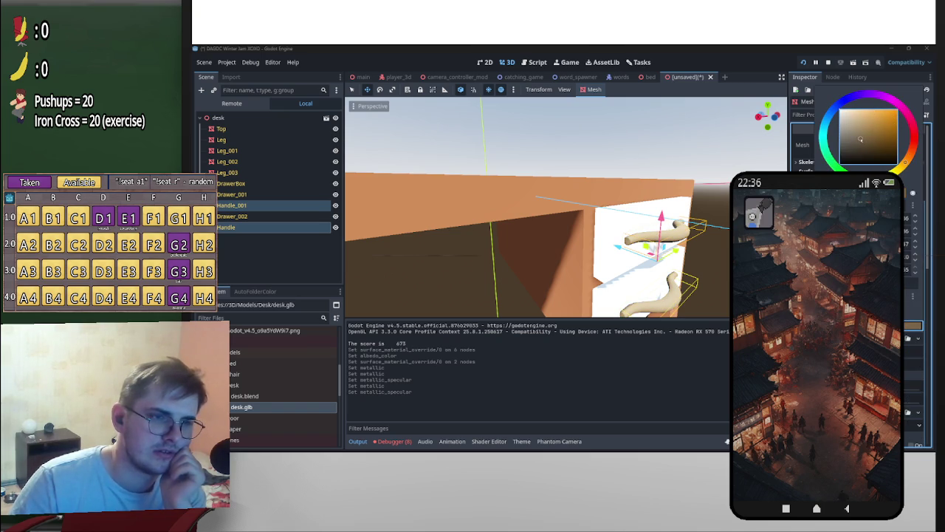
pyautogui.moveTo(893, 150)
pyautogui.mouseDown()
pyautogui.moveTo(909, 158)
pyautogui.moveTo(877, 115)
pyautogui.mouseUp()
pyautogui.moveTo(562, 244); pyautogui.dragTo(547, 184, button='middle')
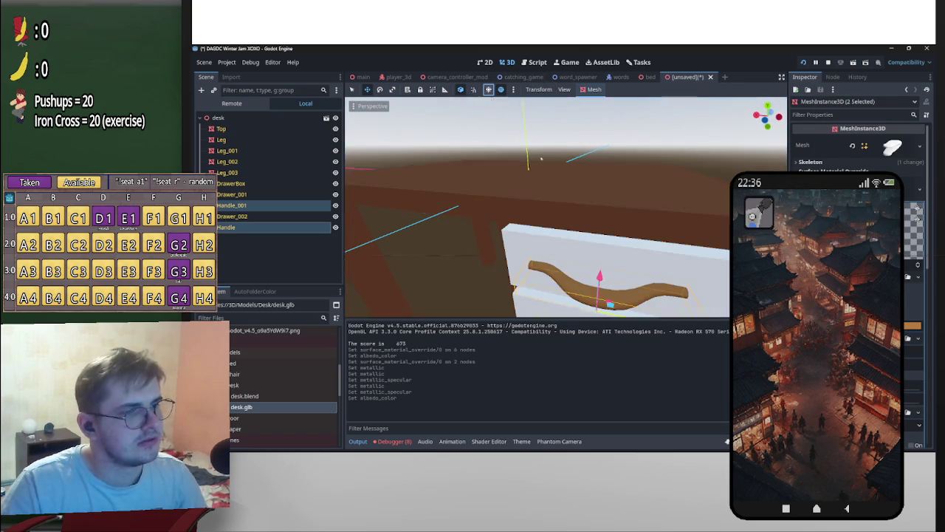
pyautogui.moveTo(591, 222); pyautogui.dragTo(683, 148, button='middle')
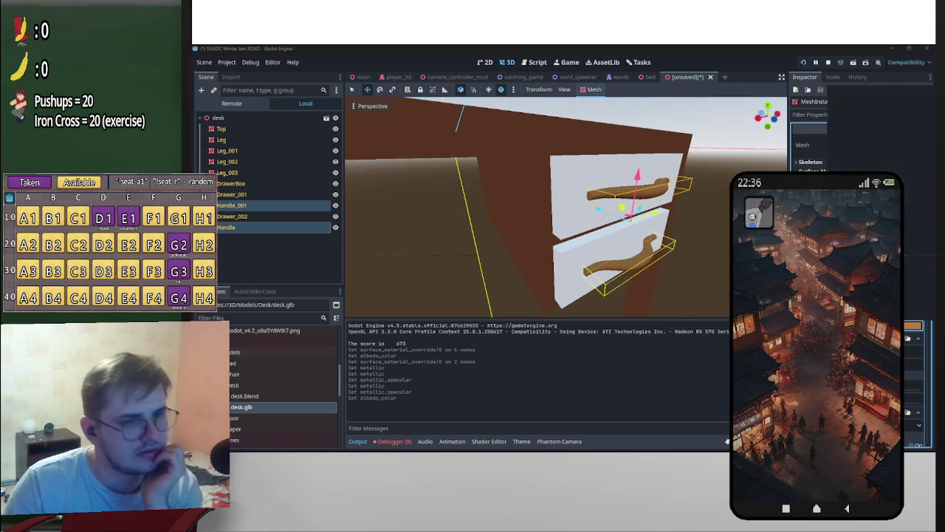
pyautogui.click(912, 325)
pyautogui.click(897, 108)
pyautogui.moveTo(897, 109); pyautogui.dragTo(885, 108)
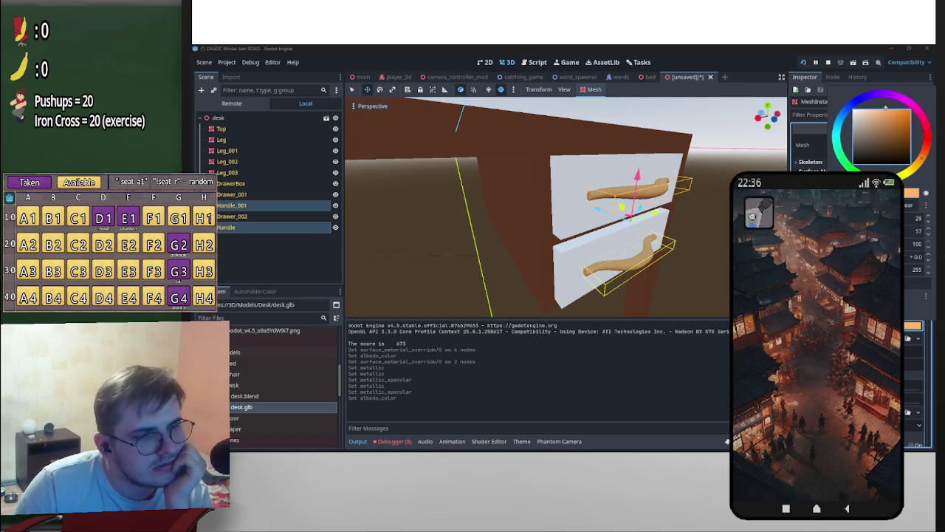
pyautogui.moveTo(920, 156); pyautogui.dragTo(925, 152)
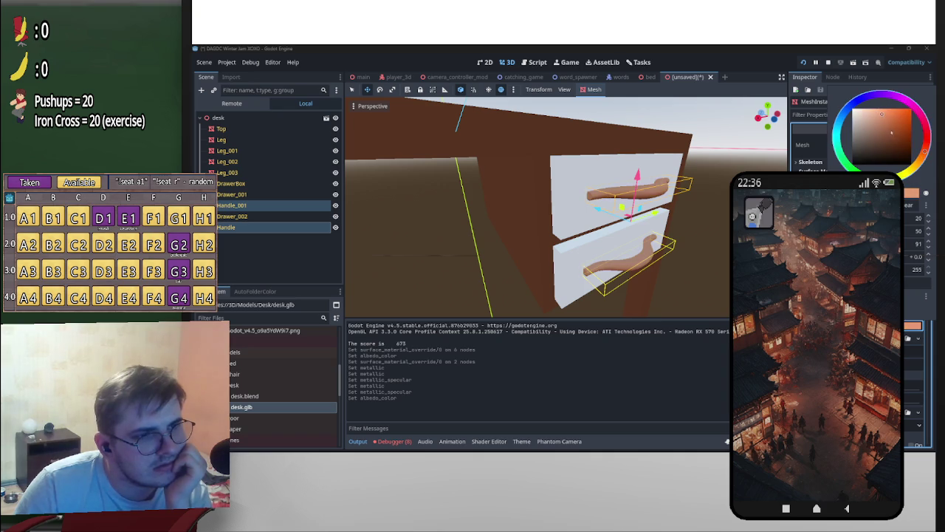
pyautogui.moveTo(561, 207); pyautogui.dragTo(510, 213, button='middle')
# Step: Change the handles' metallic value and set their colour to a saturated orange
pyautogui.click(916, 384)
pyautogui.click(914, 325)
pyautogui.moveTo(923, 152); pyautogui.dragTo(926, 157)
pyautogui.moveTo(895, 121); pyautogui.dragTo(873, 111)
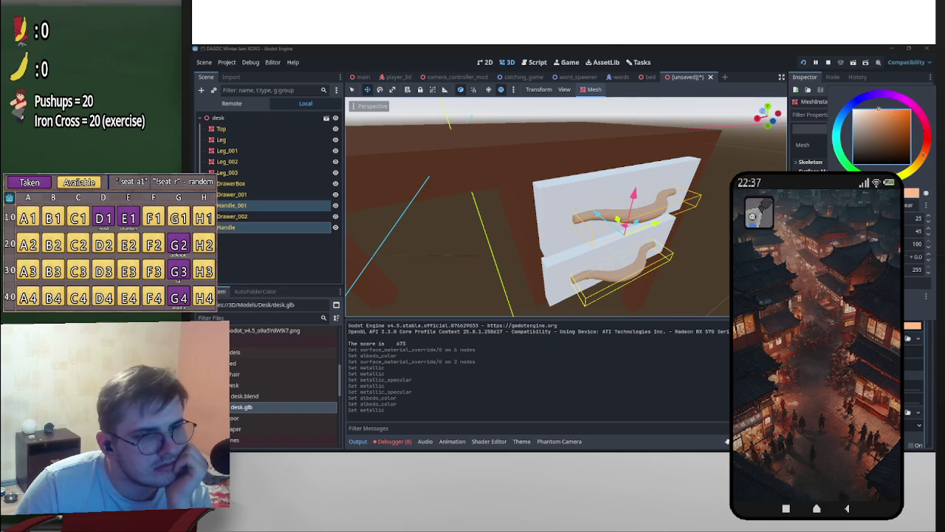
pyautogui.click(909, 109)
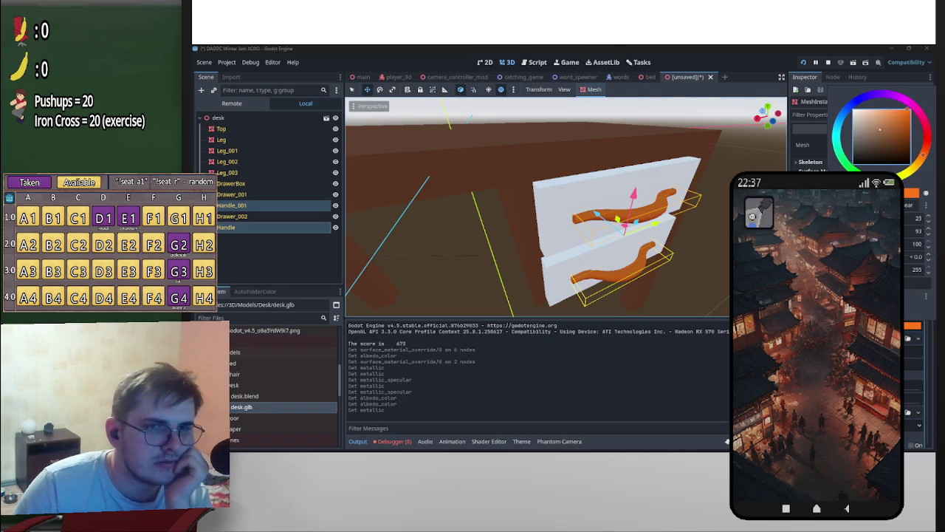
pyautogui.press('Escape')
pyautogui.moveTo(562, 222)
pyautogui.mouseDown(button='middle')
pyautogui.moveTo(503, 221)
pyautogui.moveTo(532, 236)
pyautogui.moveTo(551, 268)
pyautogui.moveTo(532, 243)
pyautogui.moveTo(473, 222)
pyautogui.mouseUp(button='middle')
pyautogui.click(517, 222)
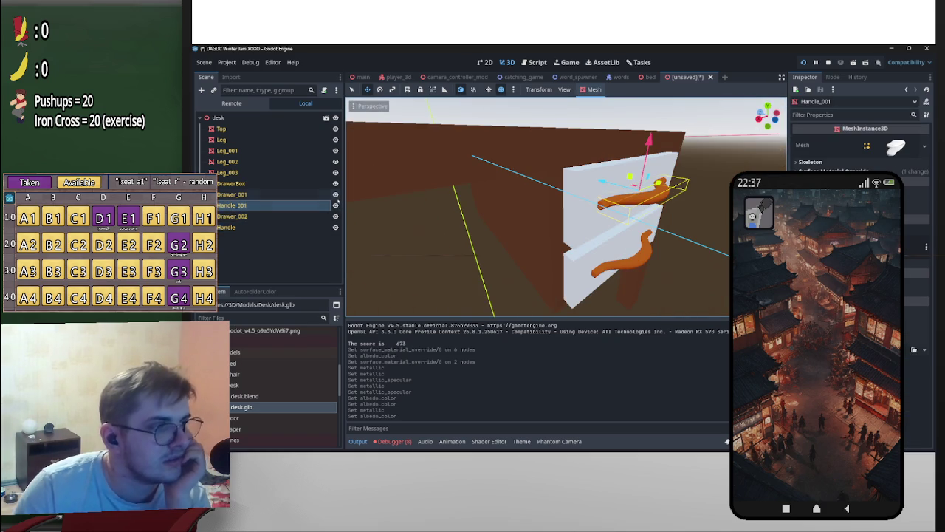
# Step: Darken Handle_001's albedo colour to a duller reddish brown
pyautogui.click(834, 171)
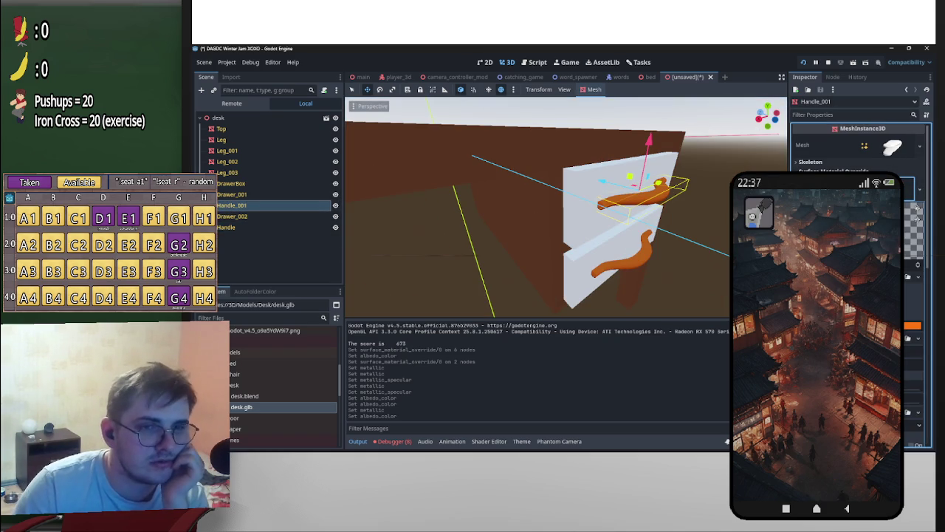
pyautogui.click(913, 324)
pyautogui.moveTo(876, 147); pyautogui.dragTo(884, 139)
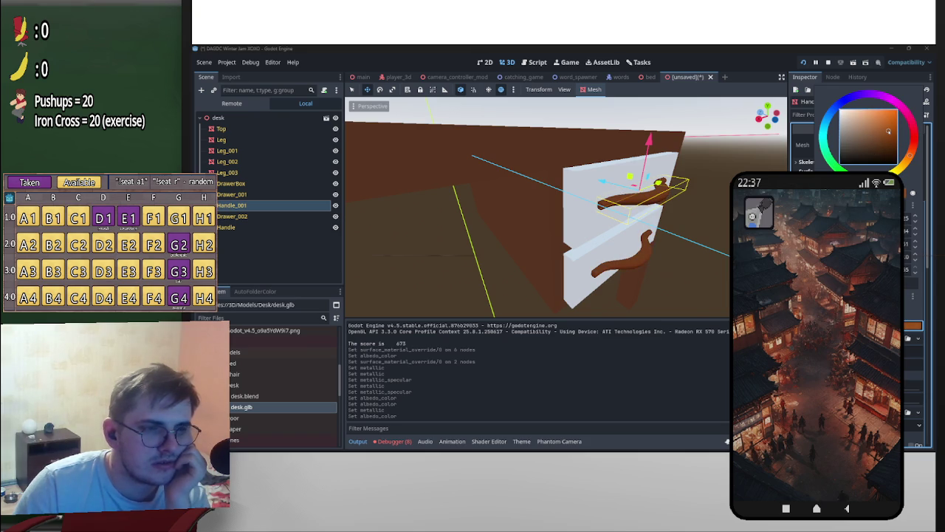
pyautogui.moveTo(870, 135)
pyautogui.mouseDown()
pyautogui.moveTo(898, 141)
pyautogui.moveTo(890, 130)
pyautogui.mouseUp()
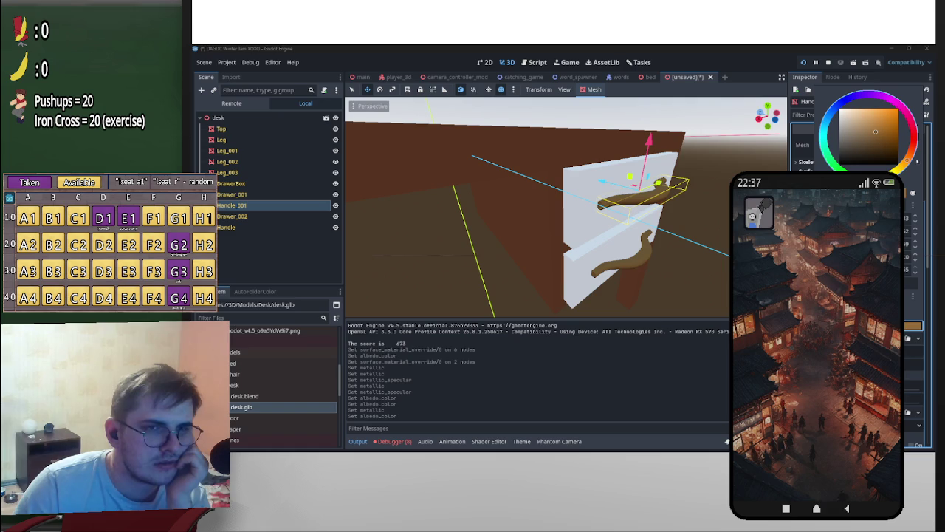
pyautogui.moveTo(887, 127); pyautogui.dragTo(883, 136)
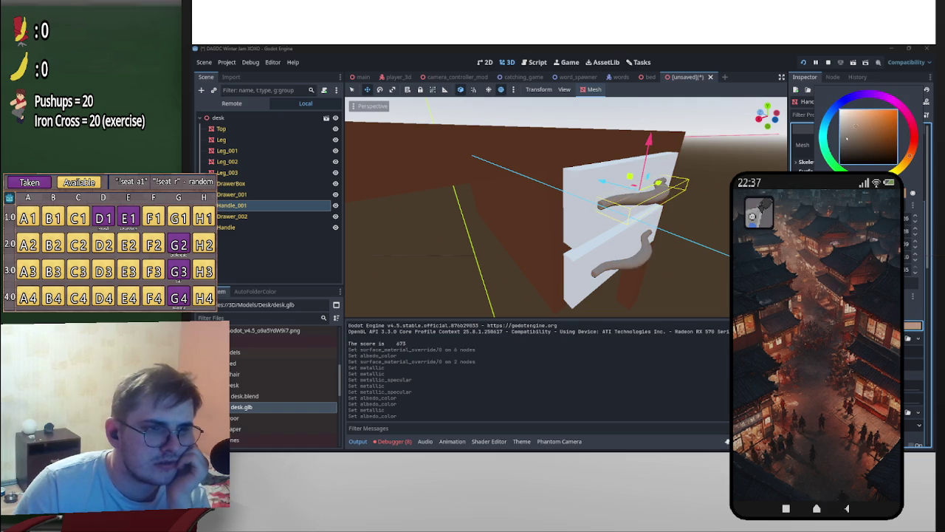
pyautogui.moveTo(605, 221)
pyautogui.mouseDown(button='middle')
pyautogui.moveTo(555, 246)
pyautogui.moveTo(642, 218)
pyautogui.mouseUp(button='middle')
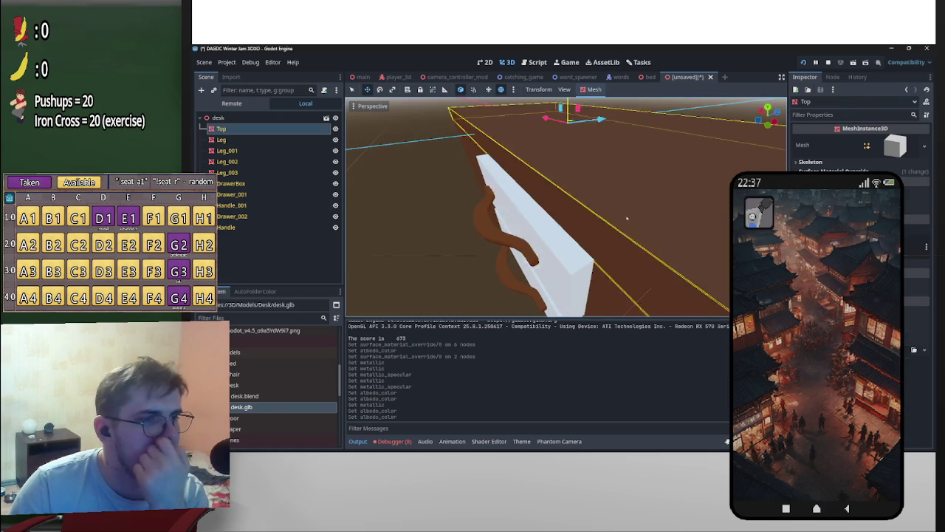
# Step: Select the desk Top and retune its material's albedo colour toward orange
pyautogui.click(590, 174)
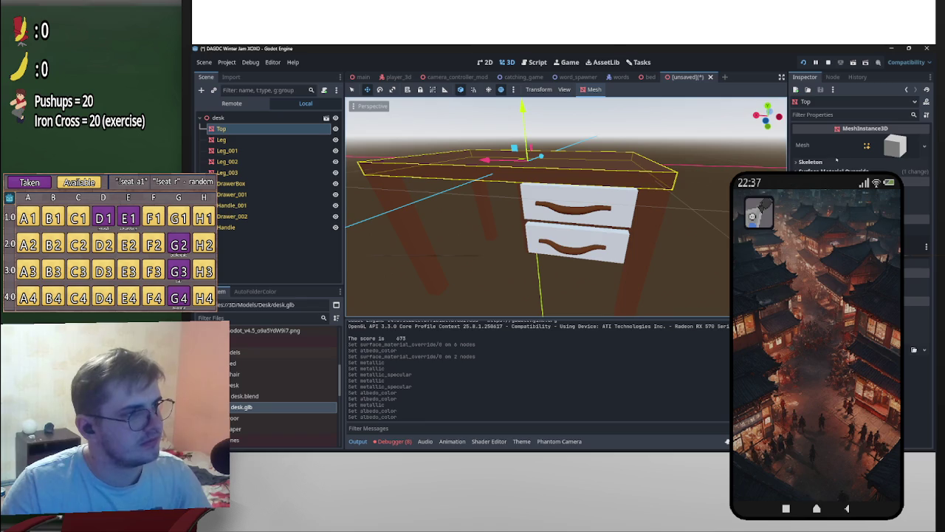
pyautogui.click(915, 171)
pyautogui.click(918, 209)
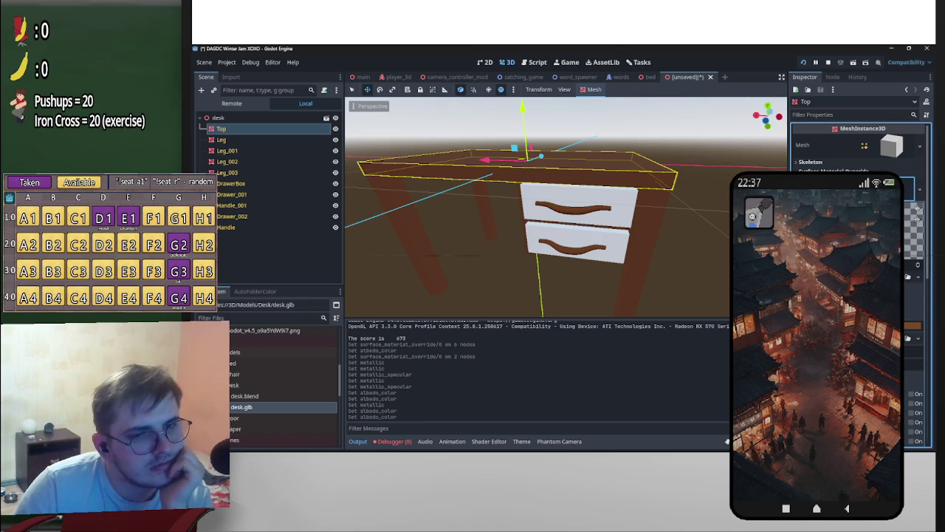
pyautogui.click(913, 325)
pyautogui.moveTo(867, 144)
pyautogui.mouseDown()
pyautogui.moveTo(892, 124)
pyautogui.moveTo(866, 126)
pyautogui.mouseUp()
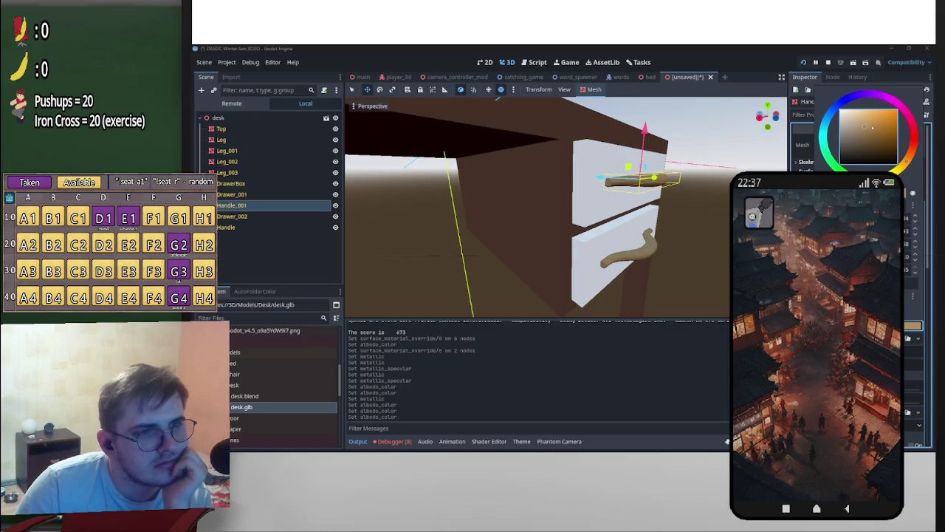
pyautogui.moveTo(902, 155); pyautogui.dragTo(909, 159)
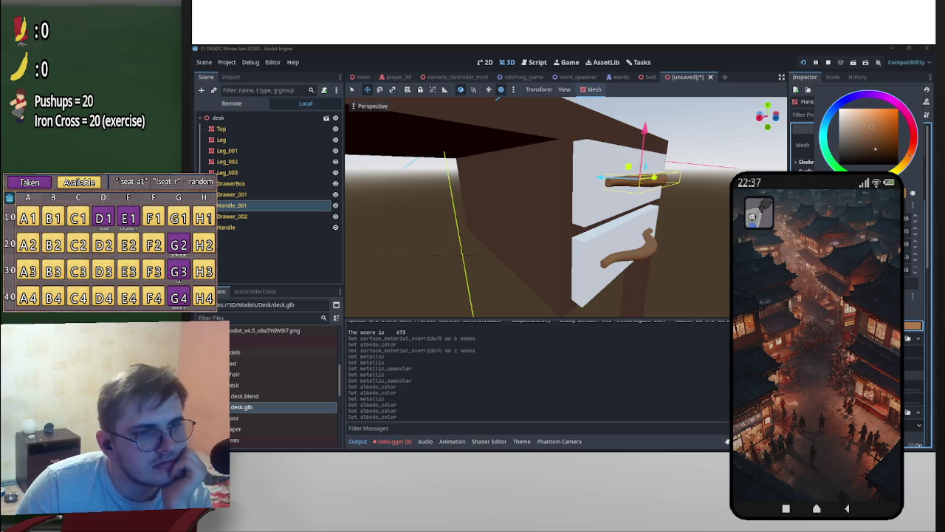
pyautogui.moveTo(871, 126); pyautogui.dragTo(874, 127)
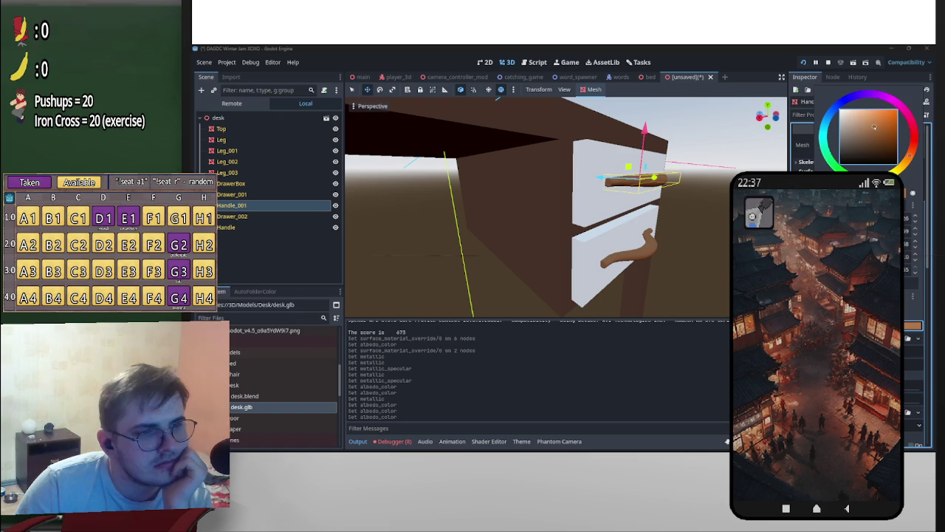
# Step: Select Drawer_002 and Drawer_001 and colour their material override dark brown
pyautogui.moveTo(562, 222); pyautogui.dragTo(665, 221, button='middle')
pyautogui.click(650, 273)
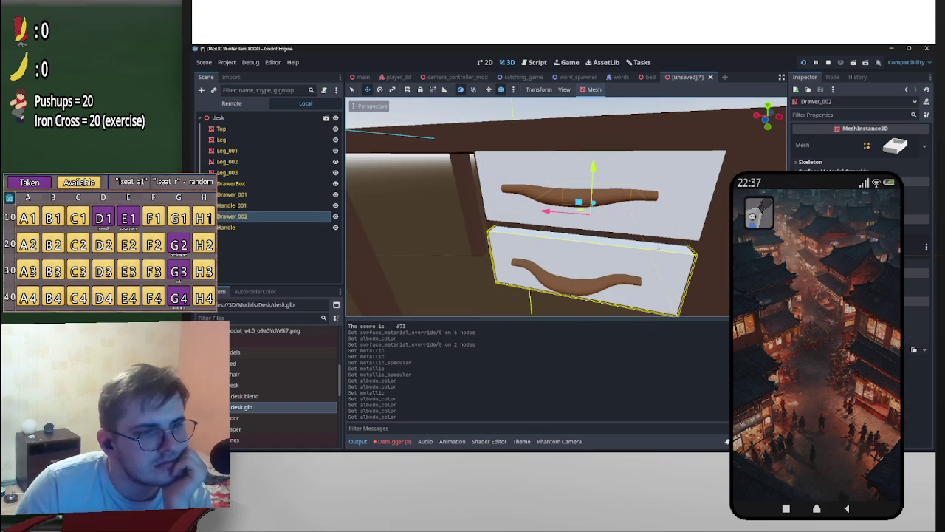
pyautogui.keyDown('shift'); pyautogui.click(679, 220); pyautogui.keyUp('shift')
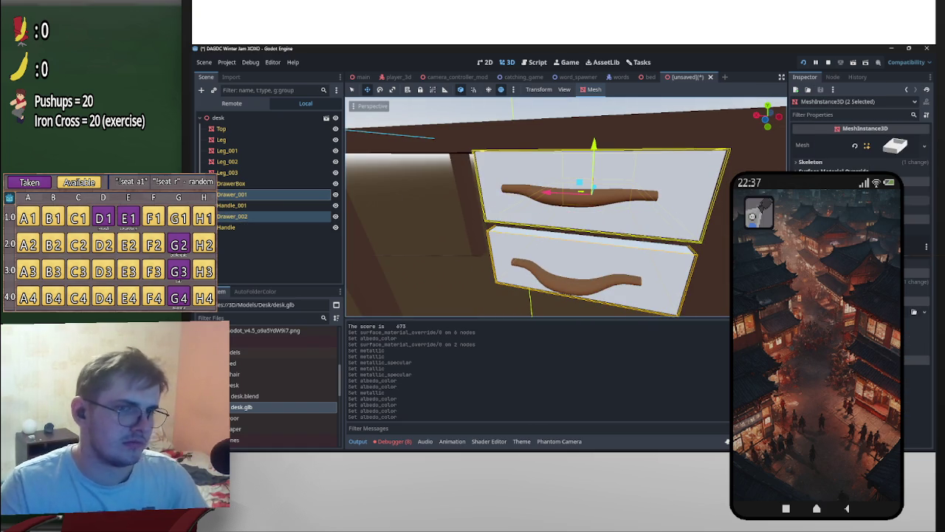
pyautogui.click(827, 170)
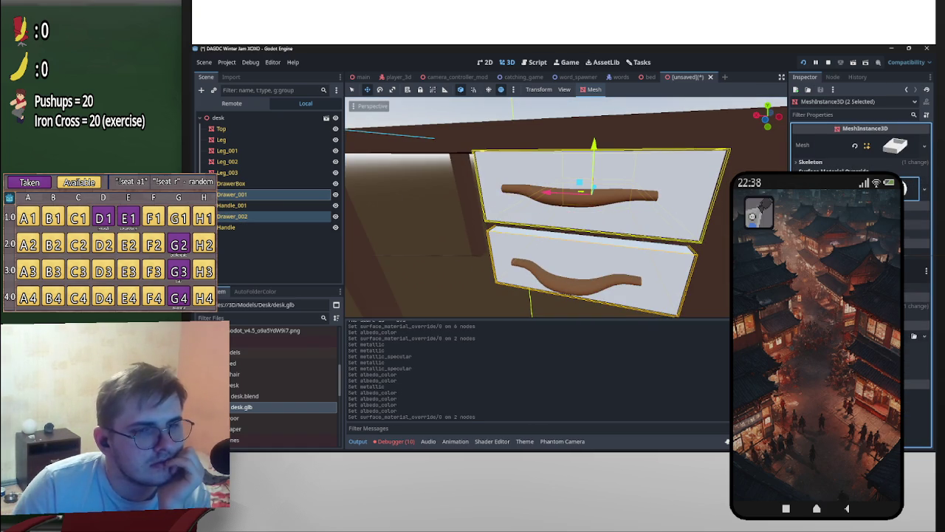
pyautogui.click(912, 188)
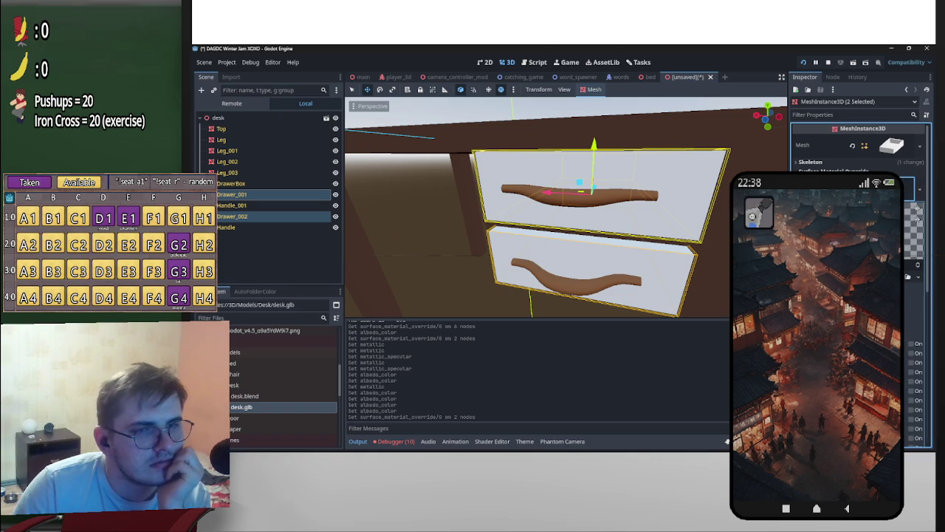
pyautogui.click(913, 324)
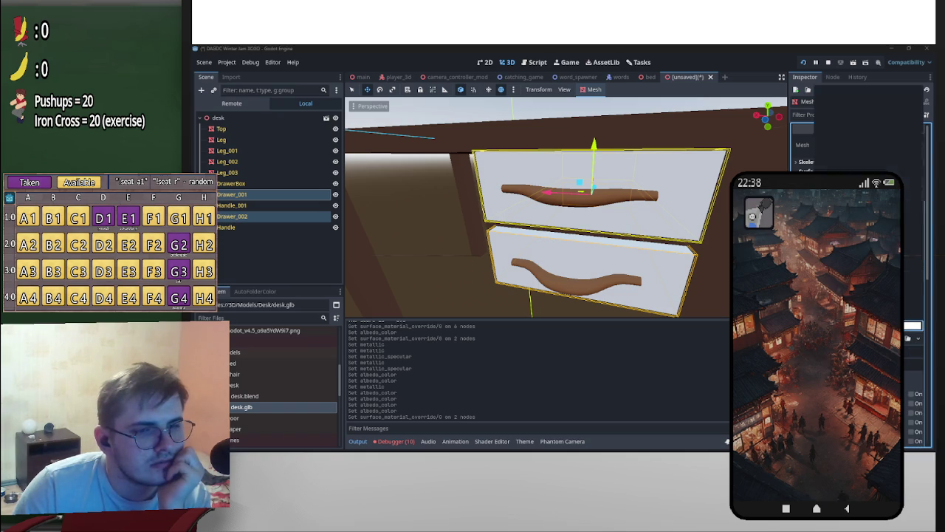
pyautogui.moveTo(914, 137)
pyautogui.mouseDown()
pyautogui.moveTo(909, 158)
pyautogui.moveTo(844, 135)
pyautogui.moveTo(859, 147)
pyautogui.mouseUp()
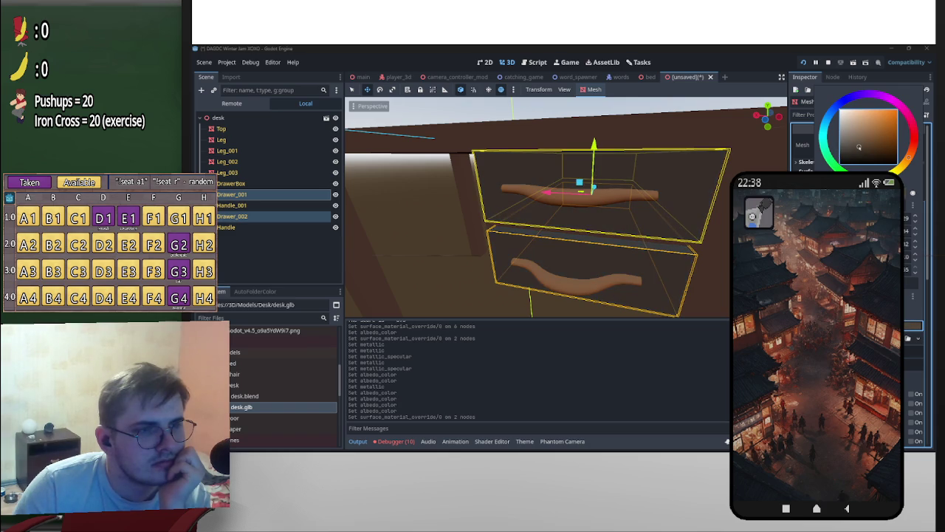
pyautogui.moveTo(909, 158); pyautogui.dragTo(915, 153)
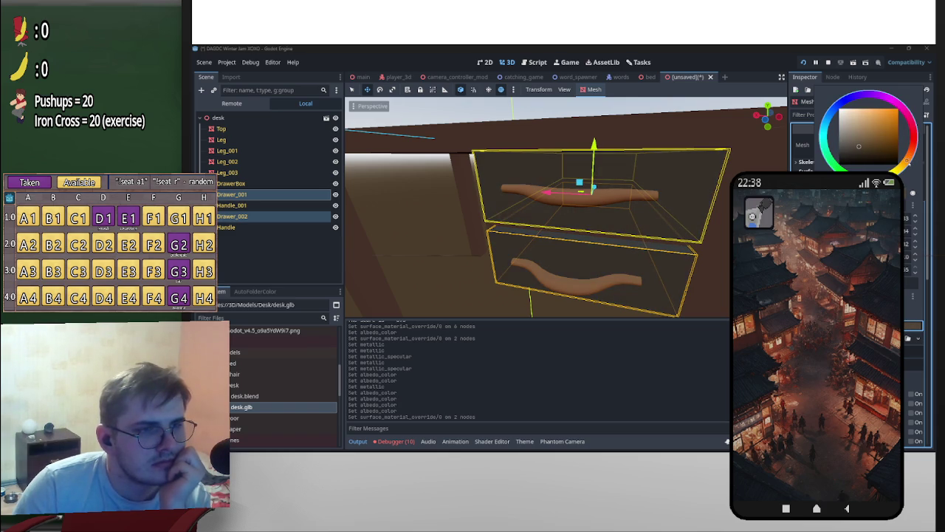
pyautogui.moveTo(858, 146); pyautogui.dragTo(859, 152)
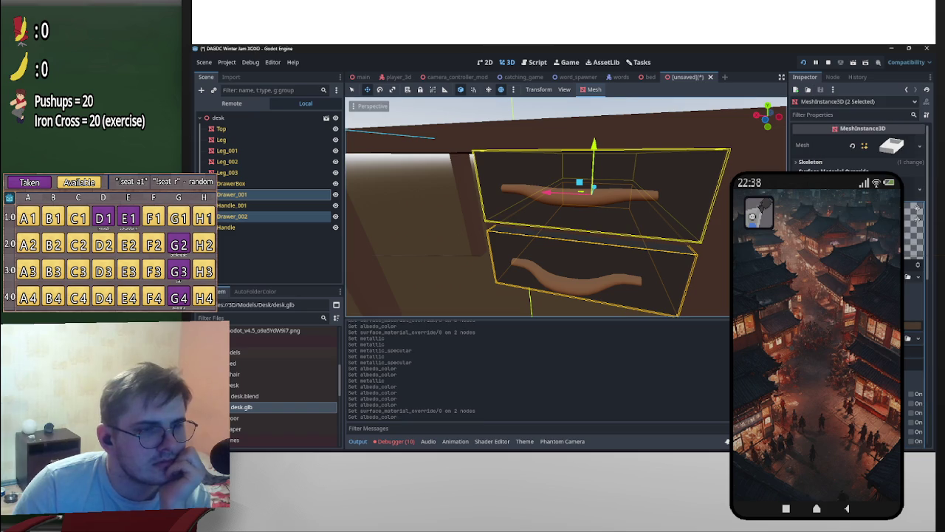
# Step: Select Handle_001 and adjust the brightness of its albedo colour
pyautogui.scroll(-3, 413, 244)
pyautogui.moveTo(414, 244)
pyautogui.mouseDown(button='middle')
pyautogui.moveTo(367, 261)
pyautogui.moveTo(690, 213)
pyautogui.mouseUp(button='middle')
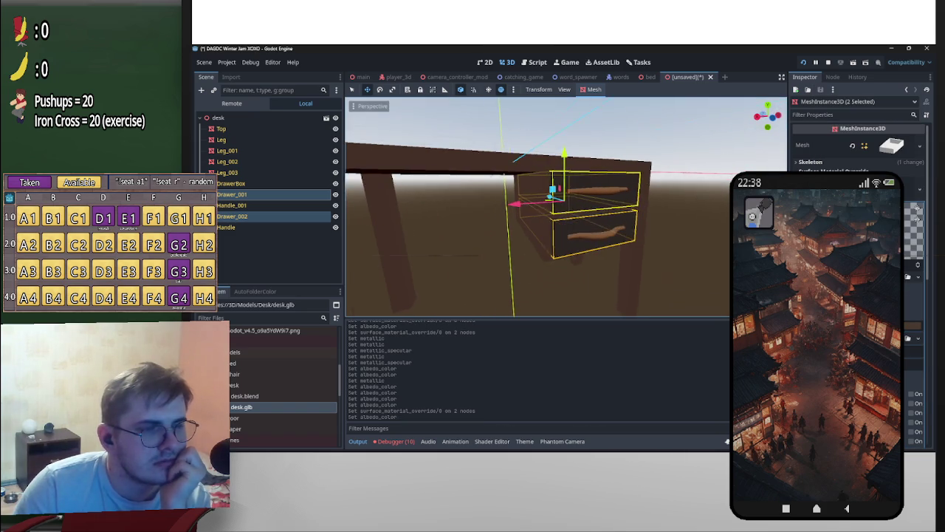
pyautogui.click(689, 213)
pyautogui.moveTo(680, 247); pyautogui.dragTo(612, 218, button='middle')
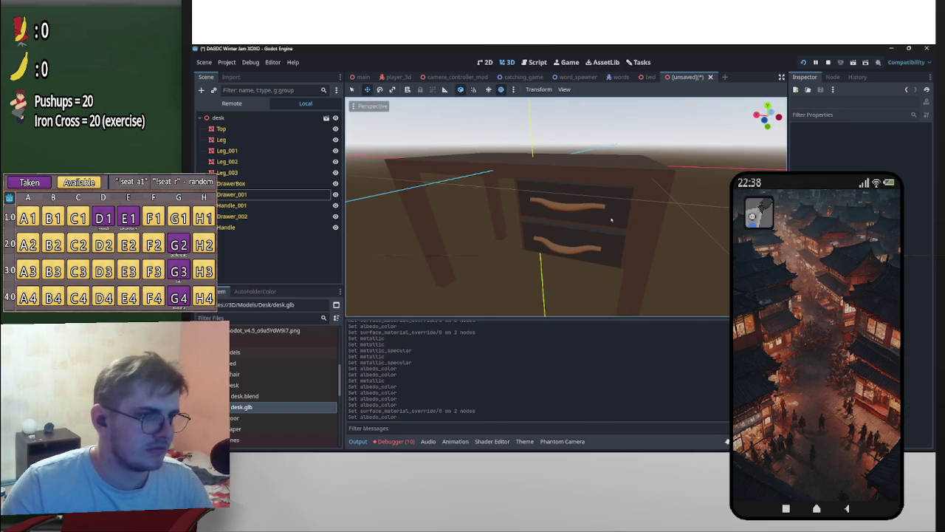
pyautogui.click(612, 213)
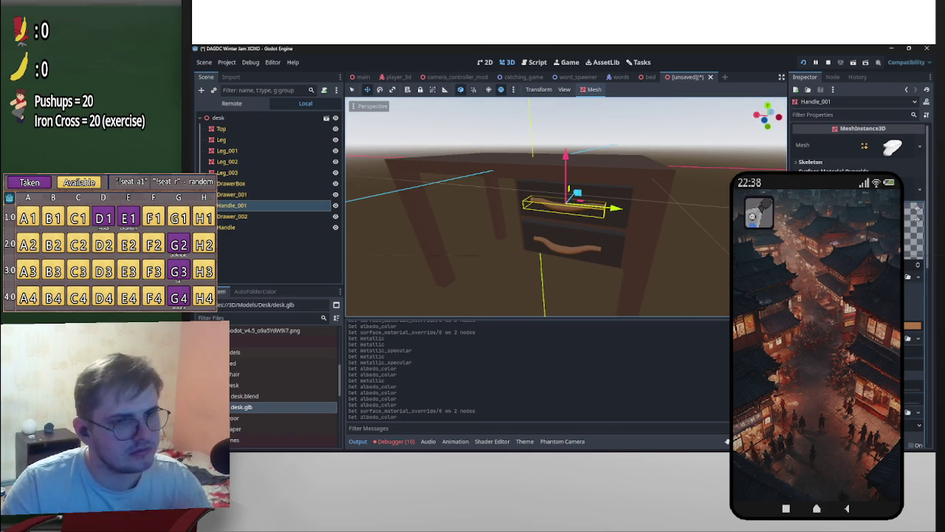
pyautogui.click(911, 283)
pyautogui.moveTo(874, 127); pyautogui.dragTo(886, 125)
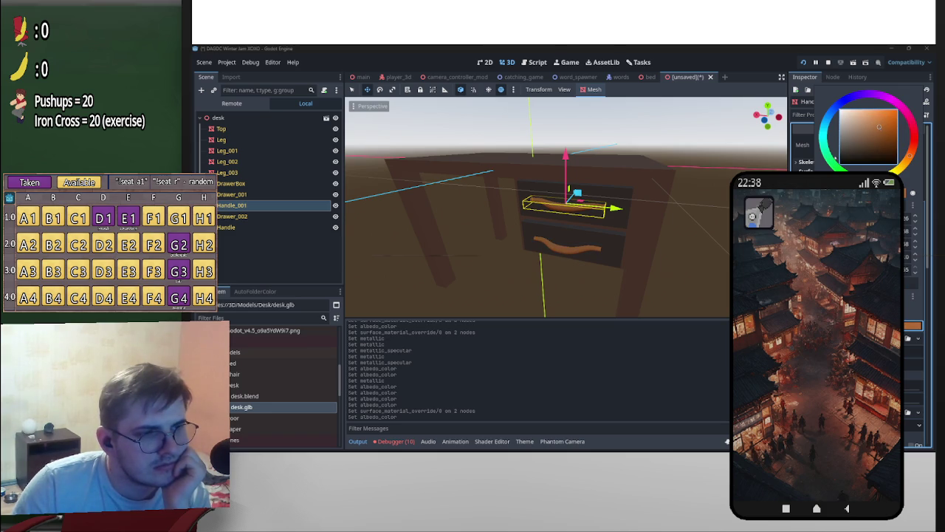
# Step: Look over the drawer handle, then switch back to Blender
pyautogui.moveTo(517, 221); pyautogui.dragTo(561, 221, button='middle')
pyautogui.moveTo(654, 252); pyautogui.dragTo(671, 258, button='middle')
pyautogui.scroll(2, 670, 258)
pyautogui.hotkey('alt', 'Tab')
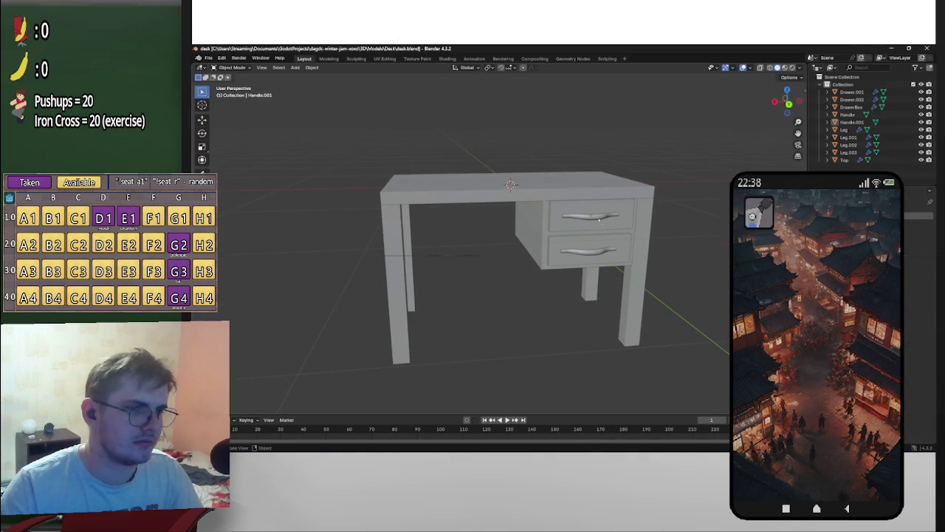
# Step: Set the upper handle's Decimate modifier to Planar and raise its angle limit
pyautogui.click(599, 219)
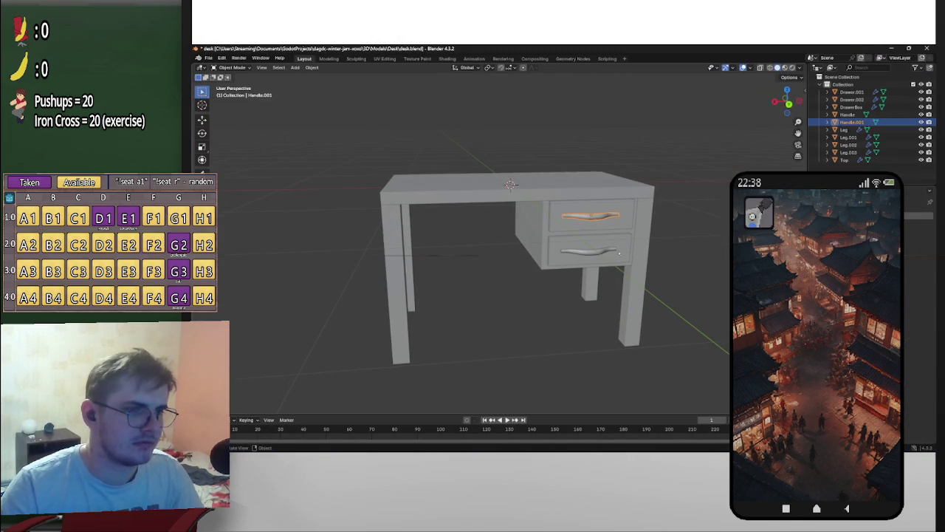
pyautogui.scroll(2, 480, 251)
pyautogui.scroll(2, 480, 251)
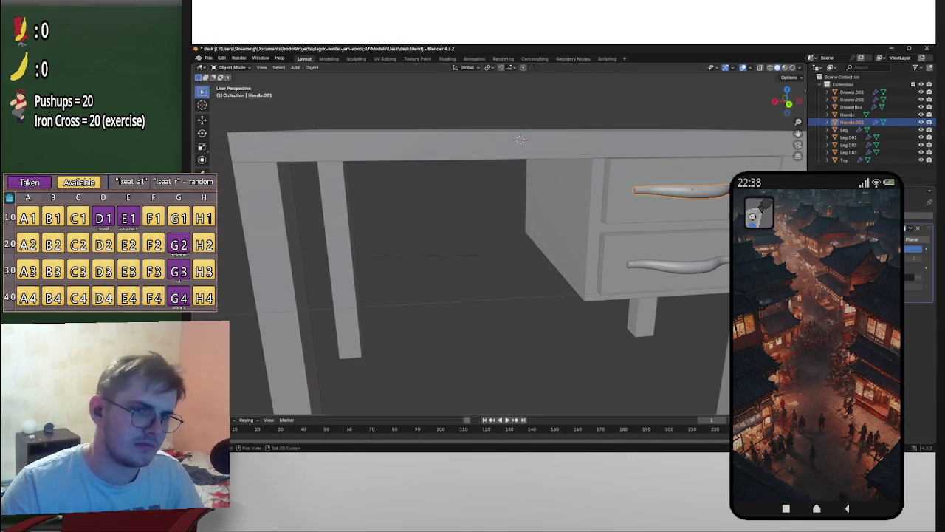
pyautogui.moveTo(709, 303); pyautogui.dragTo(321, 288, button='middle')
pyautogui.scroll(2, 648, 298)
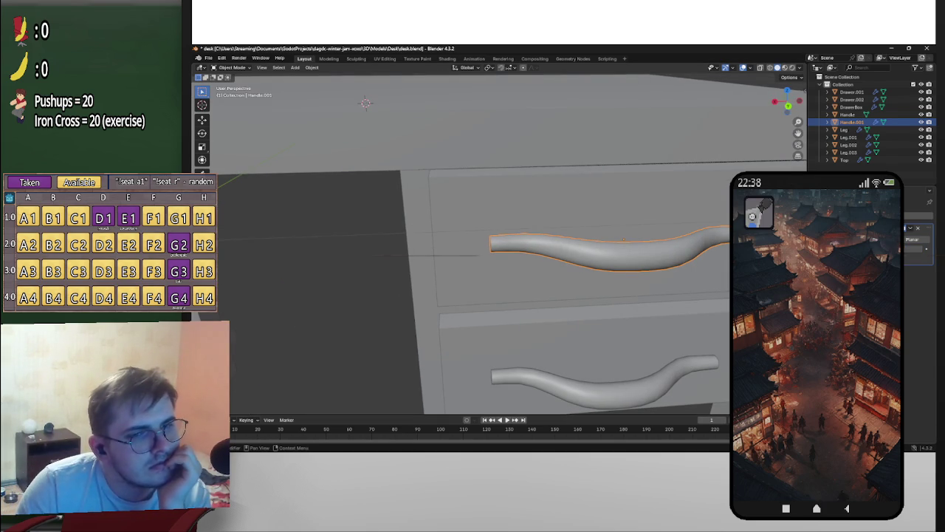
pyautogui.moveTo(913, 249); pyautogui.dragTo(913, 249)
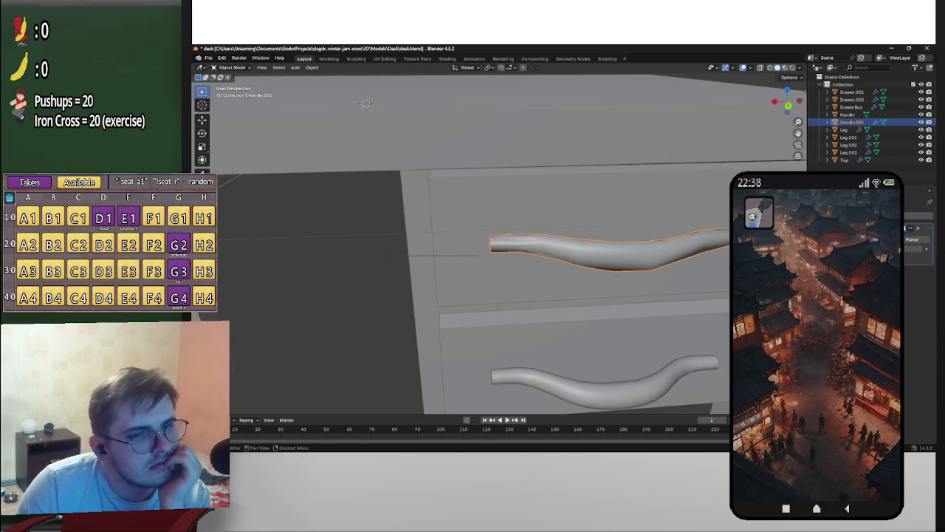
pyautogui.click(914, 239)
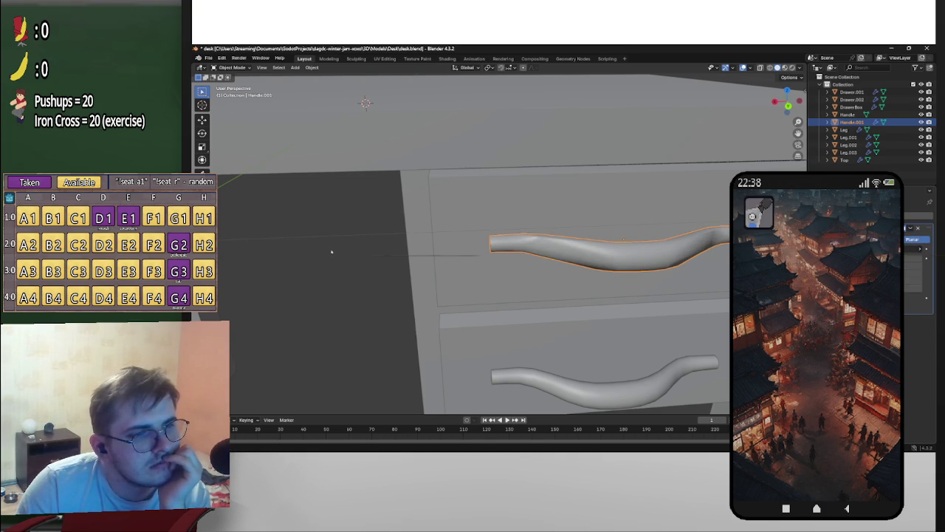
pyautogui.moveTo(283, 252); pyautogui.dragTo(429, 255)
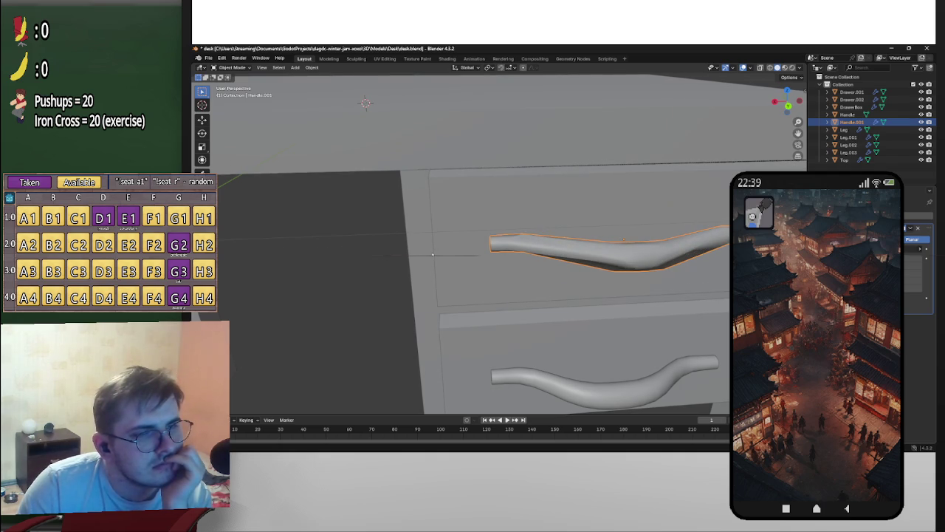
pyautogui.moveTo(664, 263); pyautogui.dragTo(523, 268, button='middle')
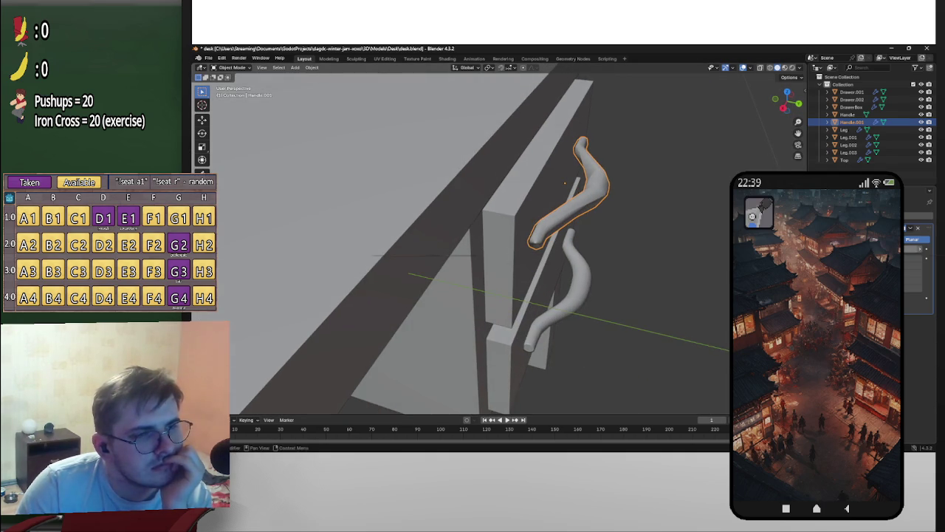
# Step: Give the handle subdivision level 2 after trying level 1
pyautogui.hotkey('ctrl', '2')
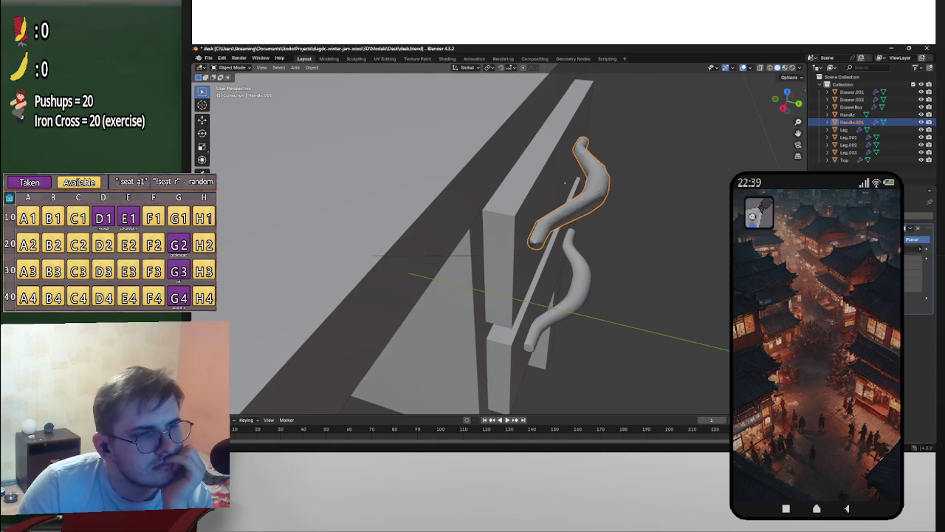
pyautogui.hotkey('ctrl', '1')
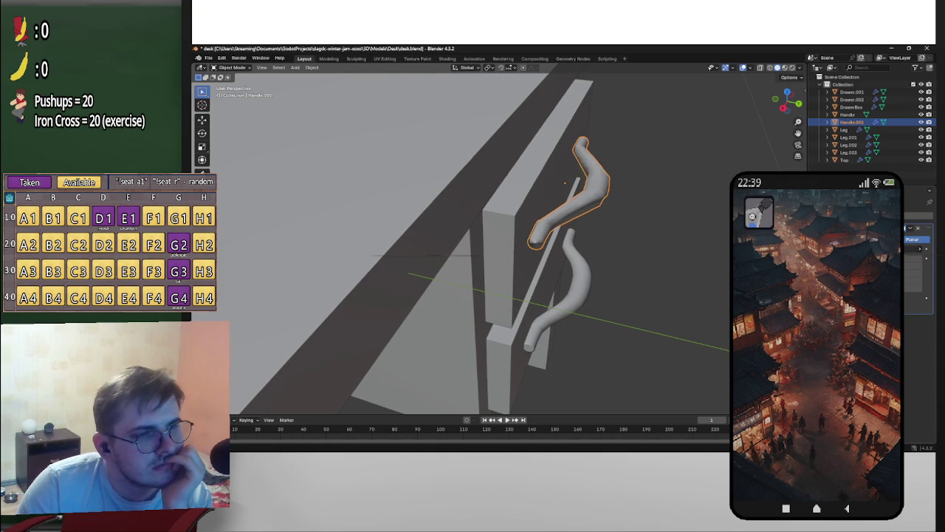
pyautogui.hotkey('ctrl', '2')
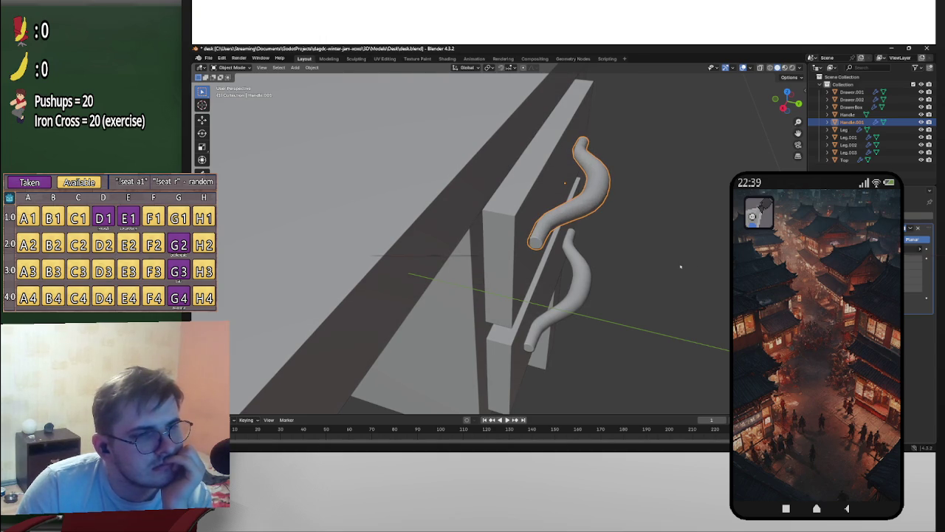
# Step: Switch the Decimate modifier to Collapse and lower its ratio for a low-poly handle
pyautogui.click(889, 238)
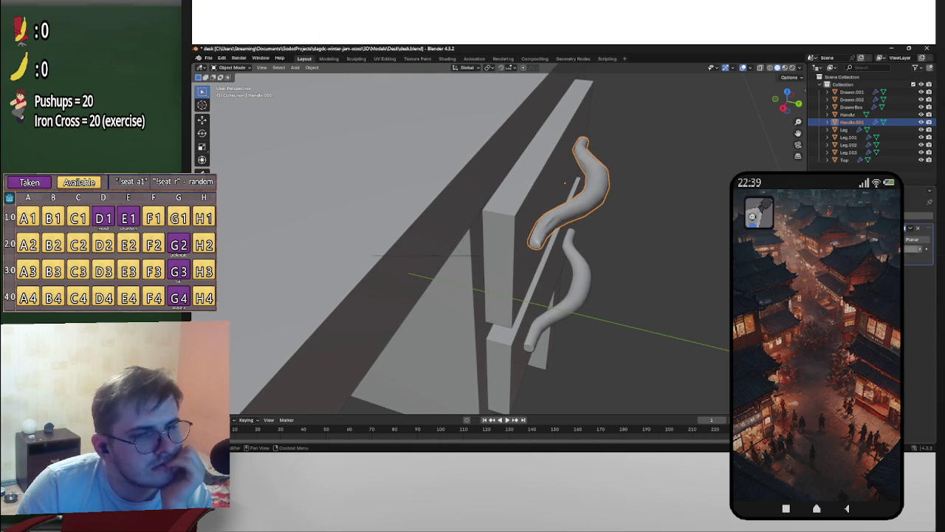
pyautogui.click(857, 239)
pyautogui.scroll(2, 565, 183)
pyautogui.moveTo(565, 182); pyautogui.dragTo(625, 158, button='middle')
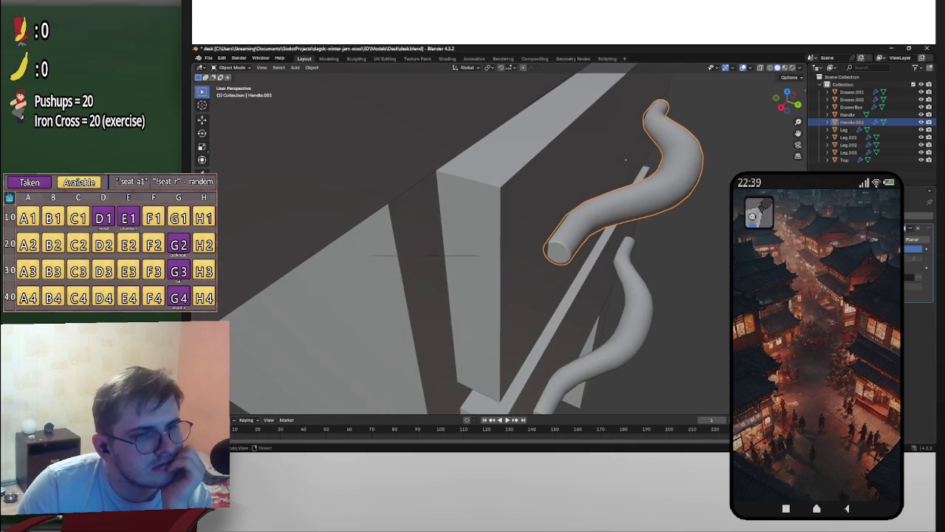
pyautogui.moveTo(913, 249)
pyautogui.mouseDown()
pyautogui.moveTo(251, 248)
pyautogui.moveTo(310, 248)
pyautogui.mouseUp()
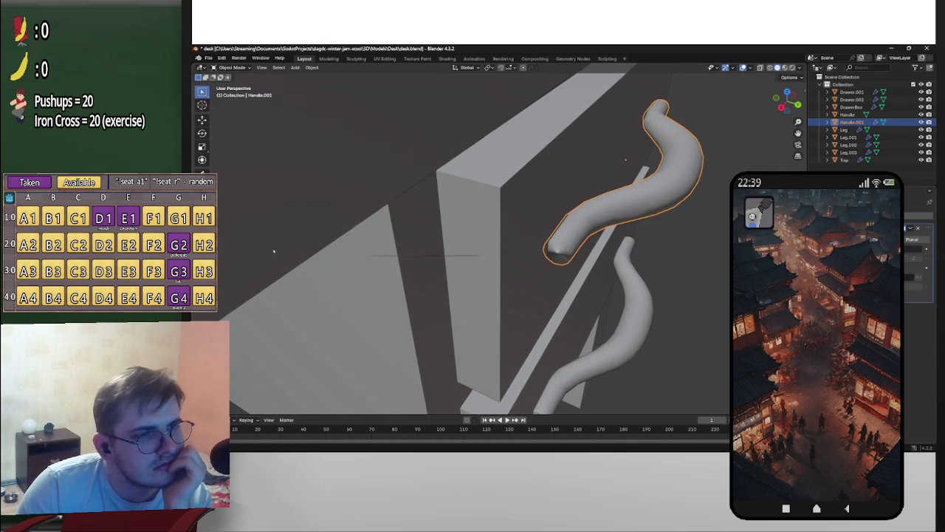
pyautogui.moveTo(310, 248); pyautogui.dragTo(244, 248)
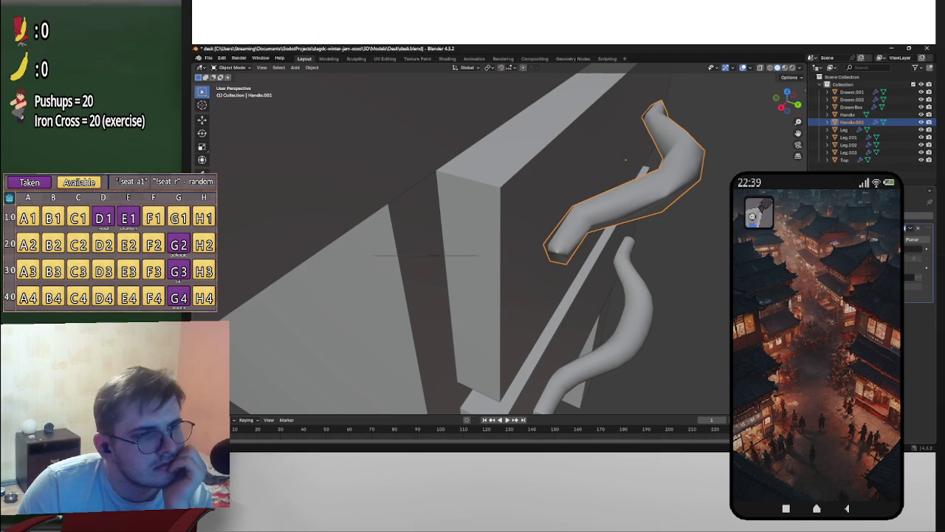
pyautogui.moveTo(914, 249); pyautogui.dragTo(923, 249)
pyautogui.moveTo(626, 159)
pyautogui.mouseDown(button='middle')
pyautogui.moveTo(691, 247)
pyautogui.moveTo(635, 243)
pyautogui.moveTo(605, 222)
pyautogui.mouseUp(button='middle')
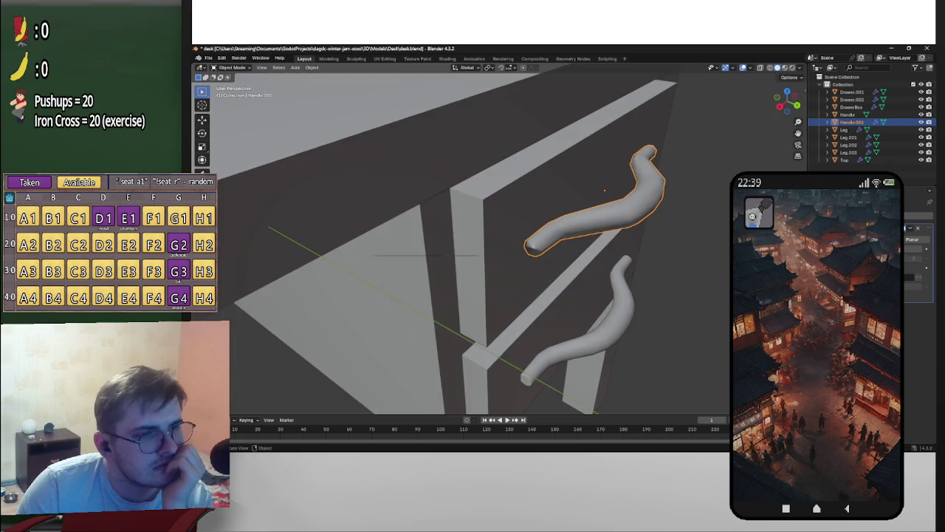
pyautogui.moveTo(605, 190); pyautogui.dragTo(561, 177, button='middle')
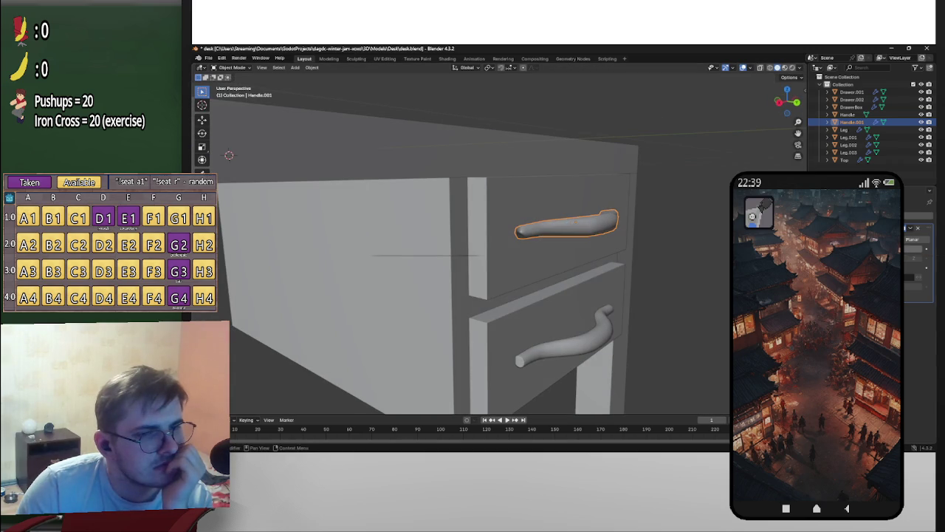
pyautogui.moveTo(517, 221); pyautogui.dragTo(561, 234, button='middle')
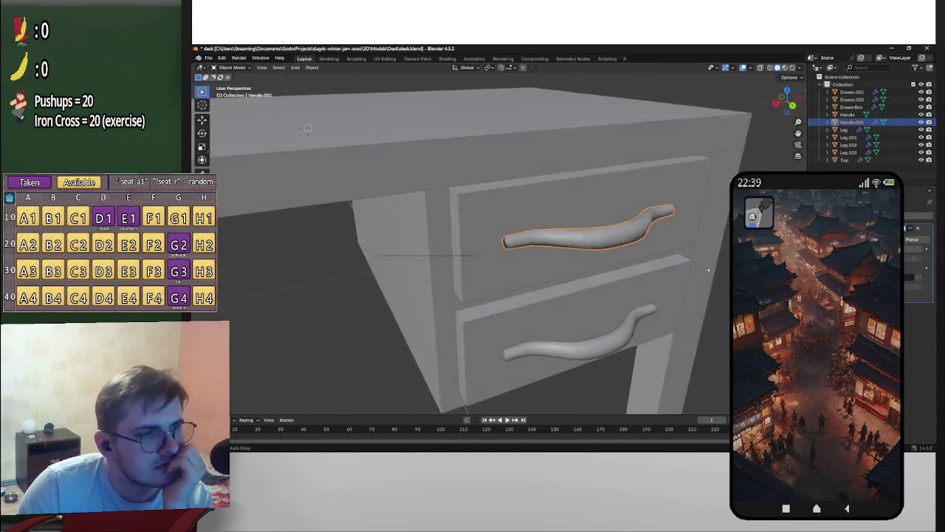
# Step: Apply Shade Auto Smooth to the handle, then undo it
pyautogui.rightClick(561, 235)
pyautogui.click(643, 253)
pyautogui.moveTo(643, 255)
pyautogui.mouseDown(button='middle')
pyautogui.moveTo(696, 253)
pyautogui.moveTo(675, 255)
pyautogui.mouseUp(button='middle')
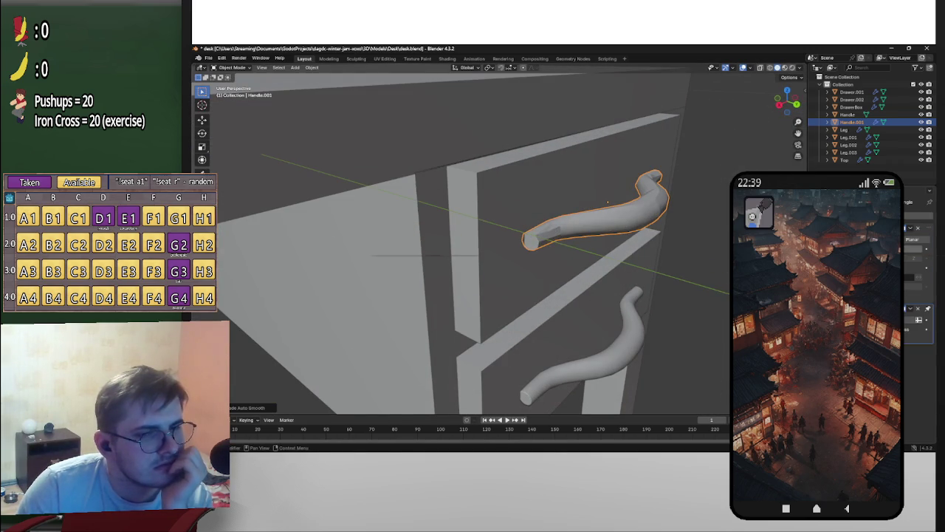
pyautogui.hotkey('ctrl', 'z')
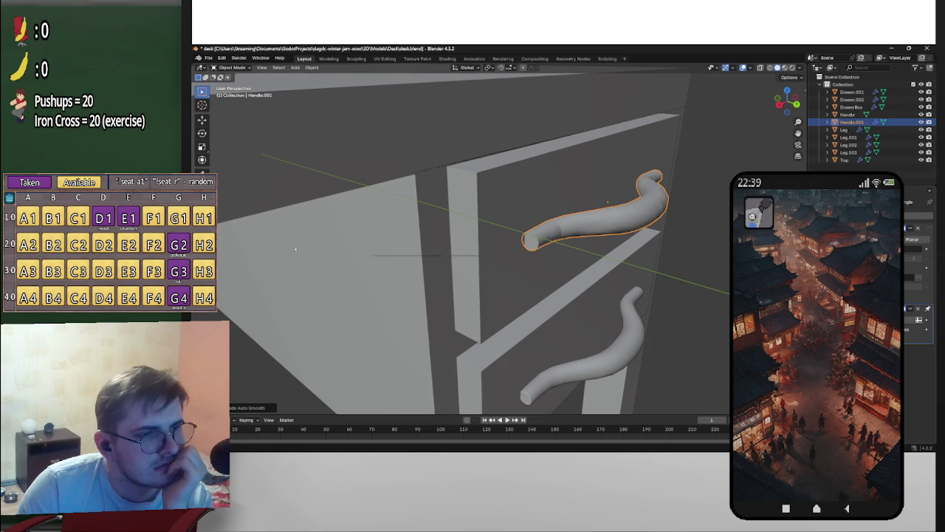
pyautogui.moveTo(608, 201)
pyautogui.mouseDown(button='middle')
pyautogui.moveTo(595, 213)
pyautogui.moveTo(697, 282)
pyautogui.moveTo(602, 338)
pyautogui.moveTo(576, 340)
pyautogui.moveTo(296, 248)
pyautogui.mouseUp(button='middle')
pyautogui.scroll(-2, 594, 213)
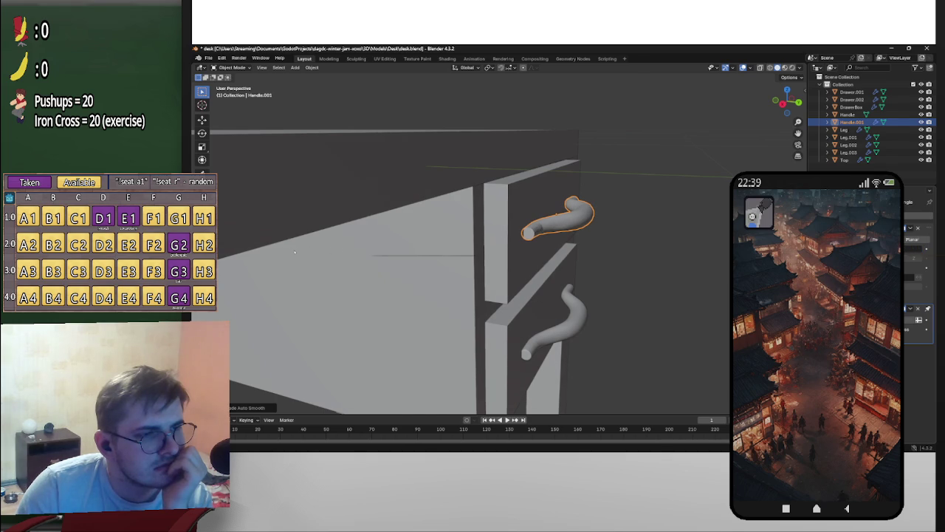
# Step: Delete the lower drawer's handle
pyautogui.moveTo(296, 248)
pyautogui.mouseDown(button='middle')
pyautogui.moveTo(414, 243)
pyautogui.moveTo(443, 222)
pyautogui.moveTo(344, 267)
pyautogui.mouseUp(button='middle')
pyautogui.click(657, 330)
pyautogui.press('Delete')
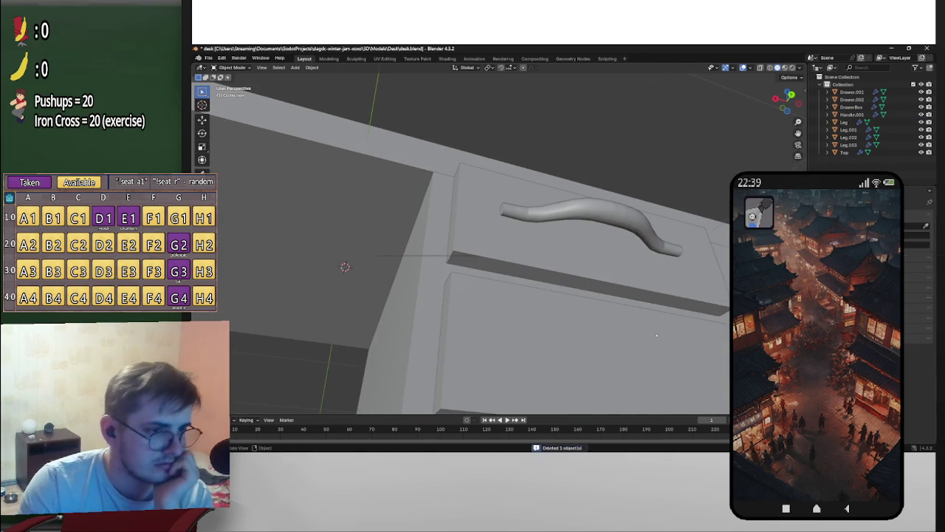
# Step: Select Handle.001 and rotate it slightly
pyautogui.click(660, 251)
pyautogui.moveTo(659, 251)
pyautogui.mouseDown(button='middle')
pyautogui.moveTo(660, 179)
pyautogui.moveTo(660, 256)
pyautogui.moveTo(595, 236)
pyautogui.mouseUp(button='middle')
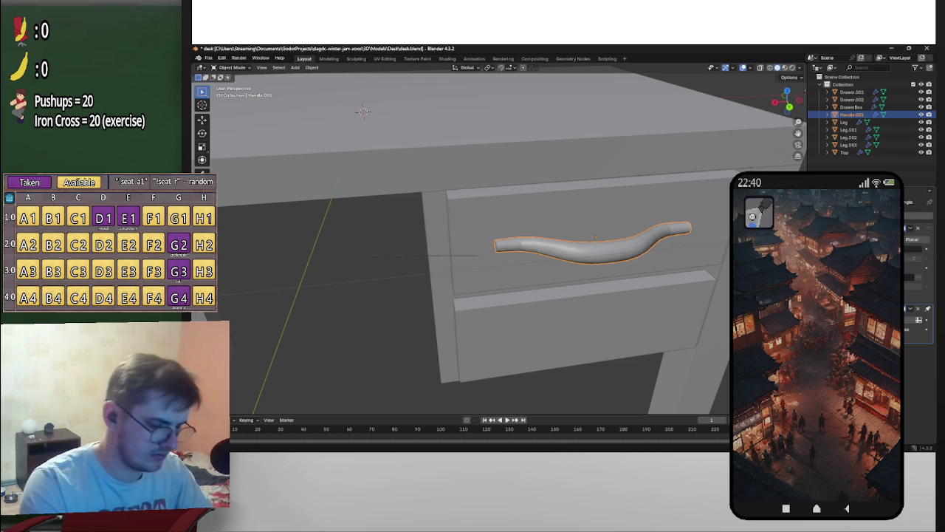
pyautogui.moveTo(595, 237); pyautogui.dragTo(652, 194, button='middle')
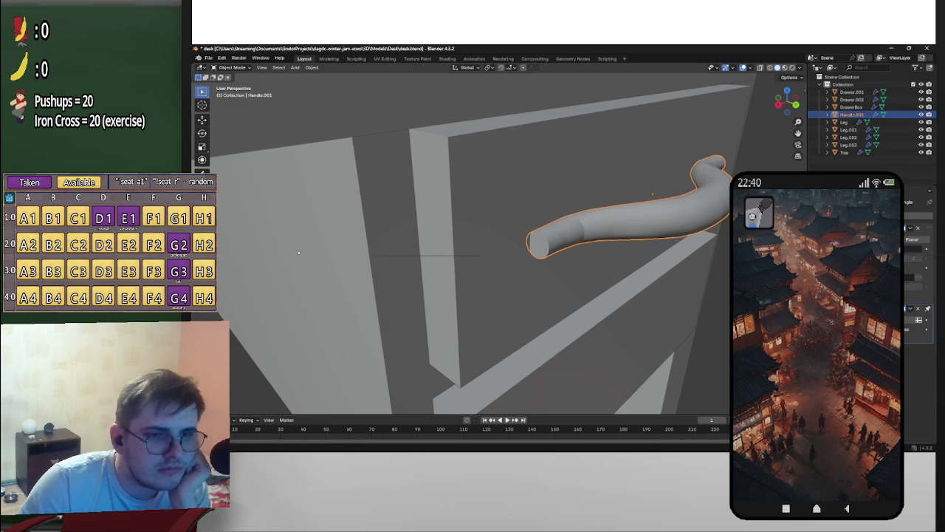
pyautogui.press('r')
pyautogui.press('Escape')
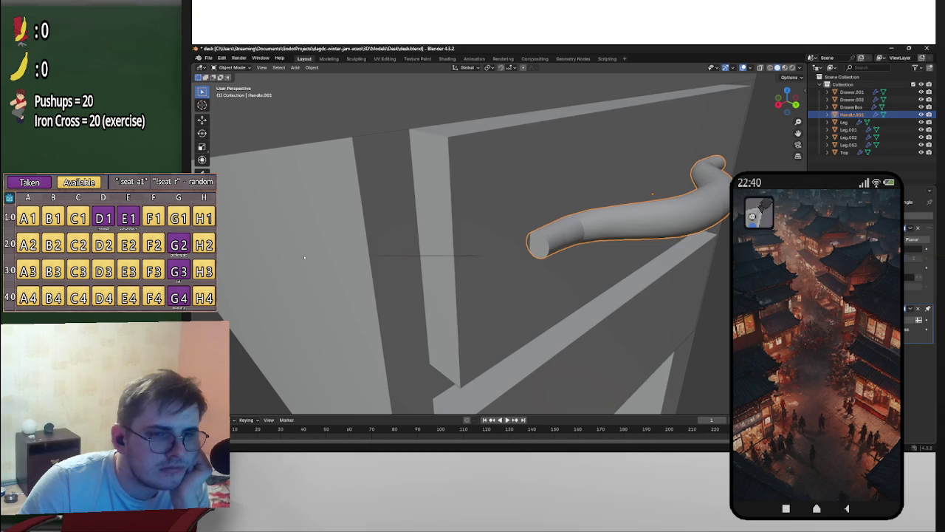
pyautogui.press('r')
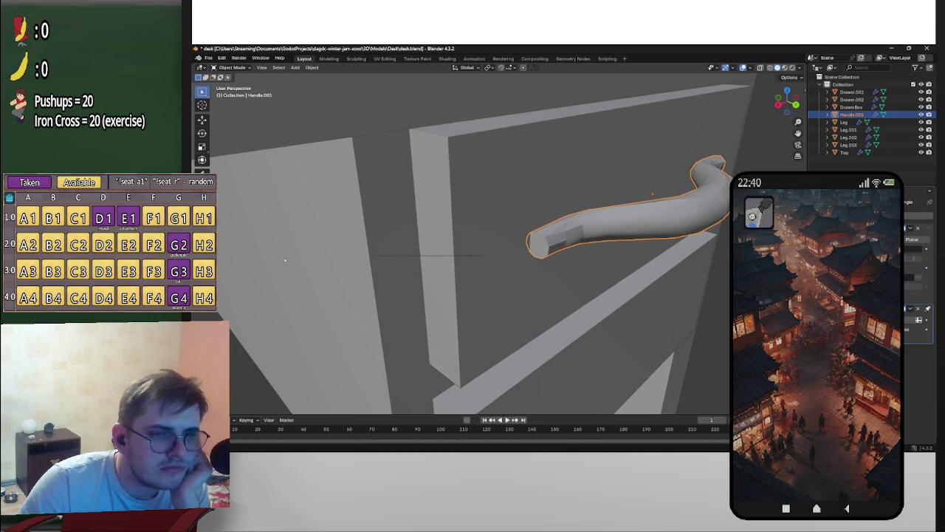
# Step: Apply Shade Smooth to Handle.001
pyautogui.moveTo(285, 260); pyautogui.dragTo(598, 270, button='middle')
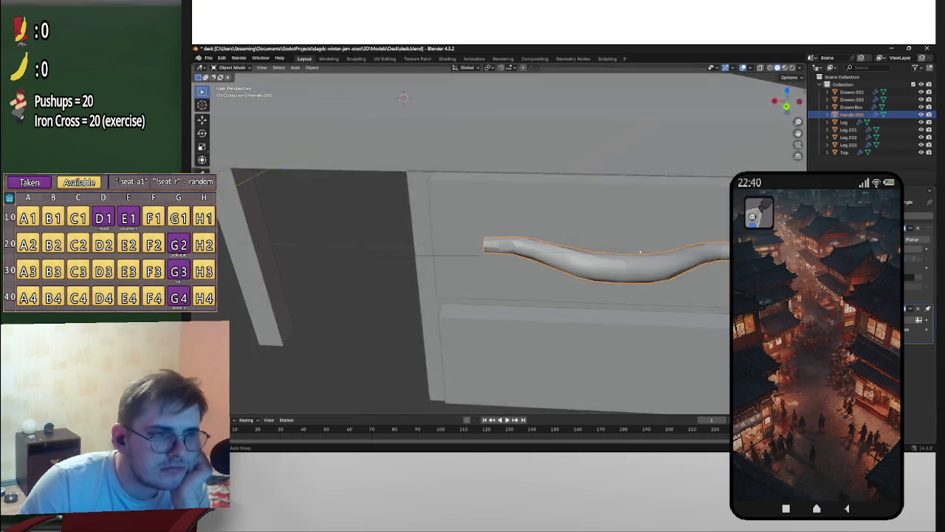
pyautogui.rightClick(597, 270)
pyautogui.click(589, 266)
pyautogui.moveTo(608, 265); pyautogui.dragTo(559, 255, button='middle')
pyautogui.hotkey('ctrl', 'z')
pyautogui.hotkey('ctrl', 'shift', 'z')
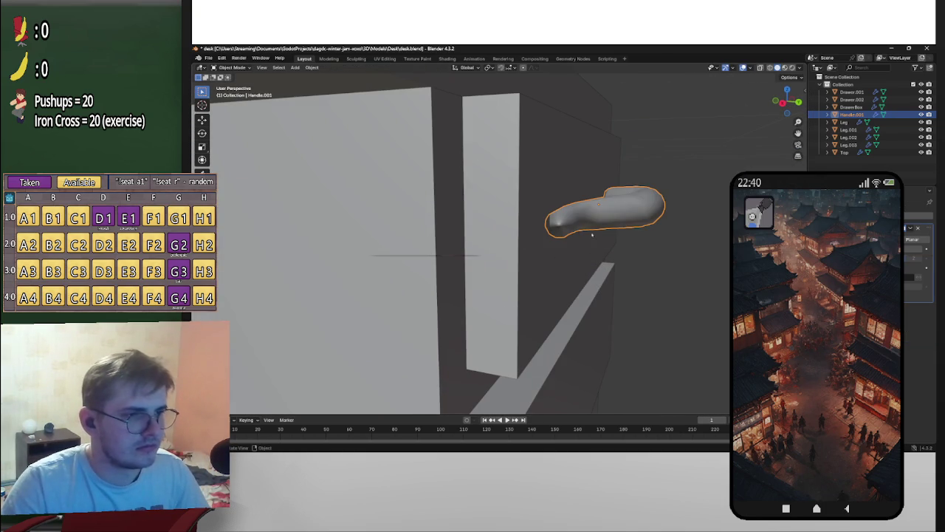
# Step: Toggle the handle's modifier visibility off and back on, then enter Edit Mode
pyautogui.click(918, 227)
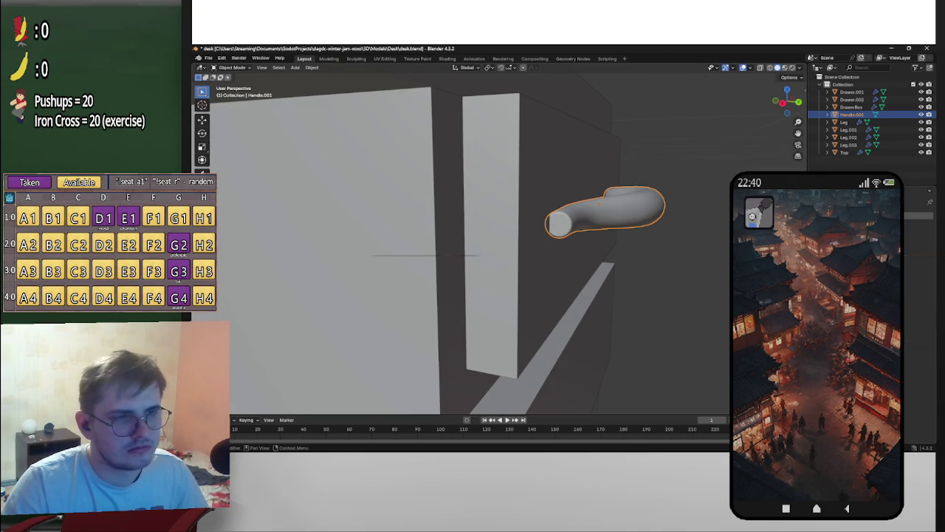
pyautogui.hotkey('ctrl', 'z')
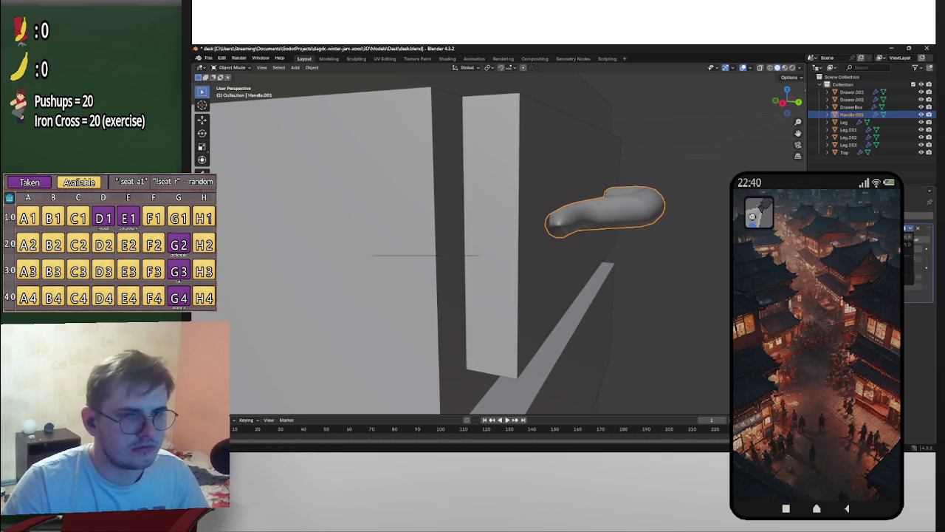
pyautogui.scroll(5, 599, 205)
pyautogui.press('Tab')
# Step: Fill the handle's open end loop with a face and inset it
pyautogui.moveTo(666, 201); pyautogui.dragTo(653, 207, button='middle')
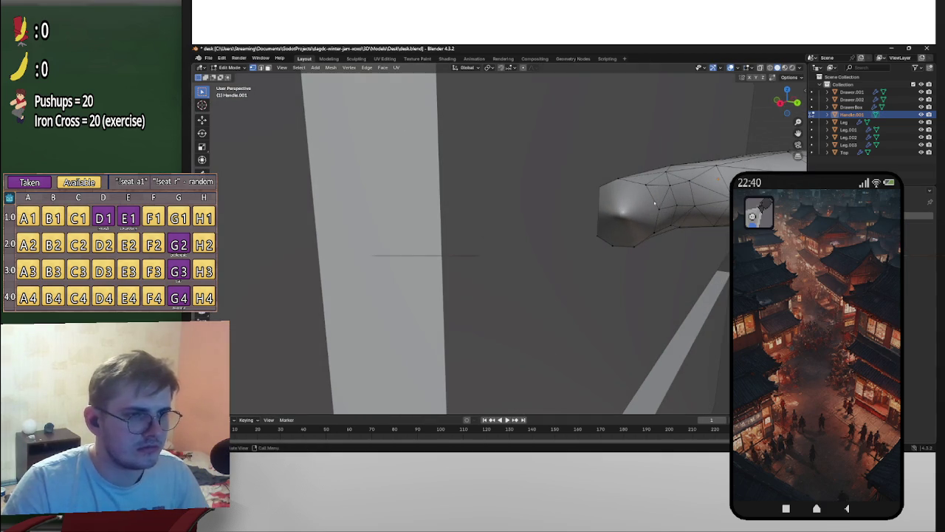
pyautogui.keyDown('alt'); pyautogui.click(657, 208); pyautogui.keyUp('alt')
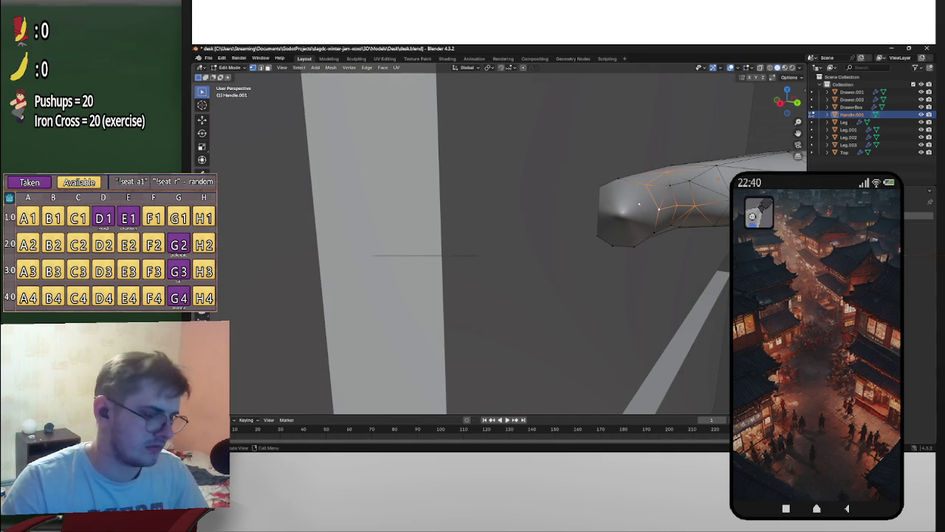
pyautogui.press('f')
pyautogui.press('i')
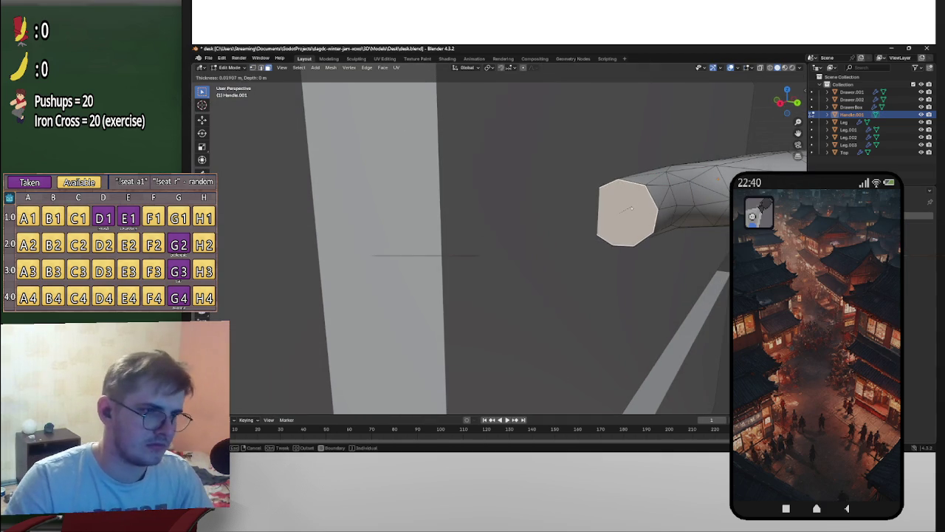
pyautogui.click(681, 220)
pyautogui.moveTo(680, 220)
pyautogui.mouseDown(button='middle')
pyautogui.moveTo(613, 220)
pyautogui.moveTo(701, 233)
pyautogui.mouseUp(button='middle')
# Step: Inset the end cap a second time to add another ring, then deselect
pyautogui.press('u')
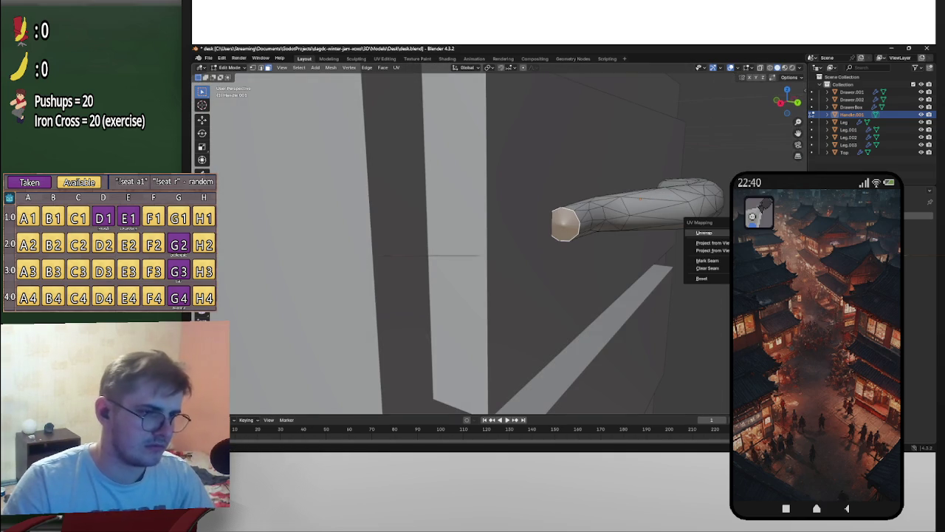
pyautogui.press('Escape')
pyautogui.press('i')
pyautogui.press('Return')
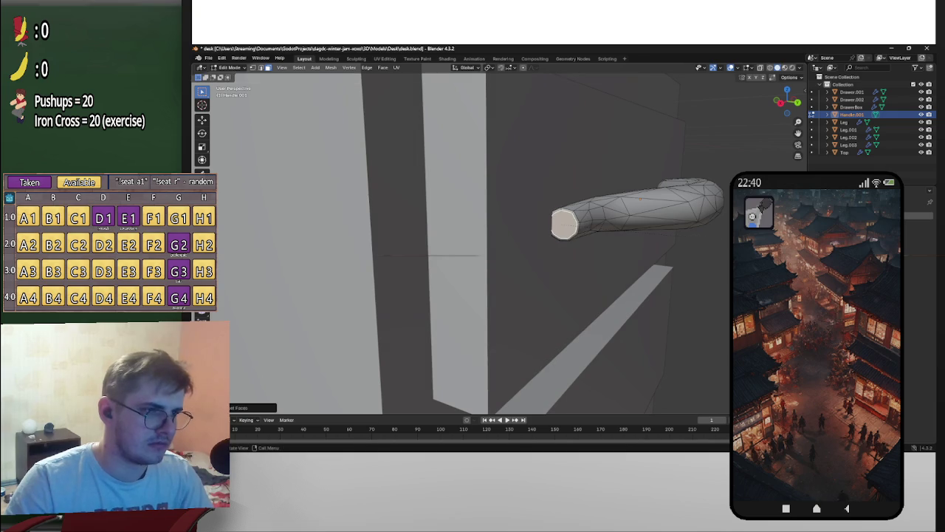
pyautogui.hotkey('alt', 'a')
pyautogui.moveTo(628, 221); pyautogui.dragTo(669, 141, button='middle')
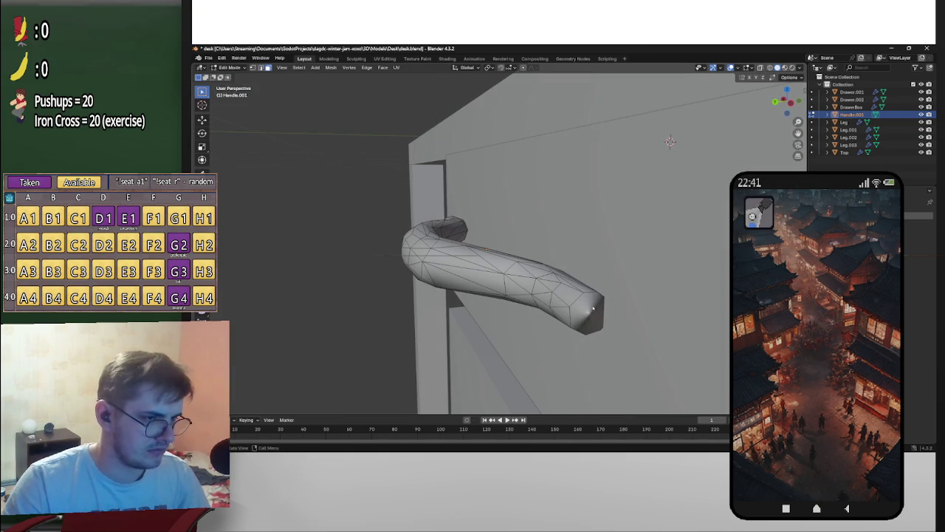
# Step: Inset the opposite end-cap face and return to Object Mode
pyautogui.click(593, 309)
pyautogui.press('i')
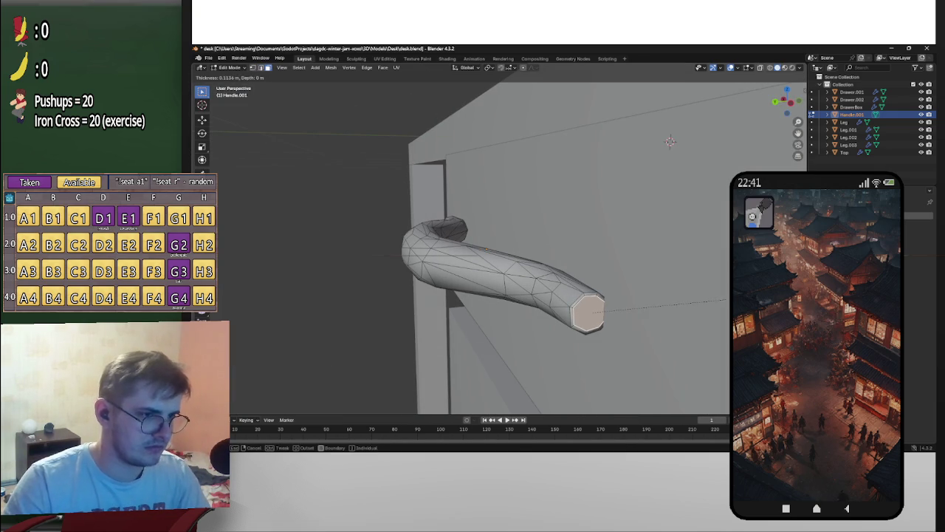
pyautogui.click(692, 299)
pyautogui.press('Tab')
pyautogui.moveTo(384, 332)
pyautogui.mouseDown(button='middle')
pyautogui.moveTo(395, 323)
pyautogui.moveTo(601, 312)
pyautogui.mouseUp(button='middle')
pyautogui.scroll(-3, 395, 323)
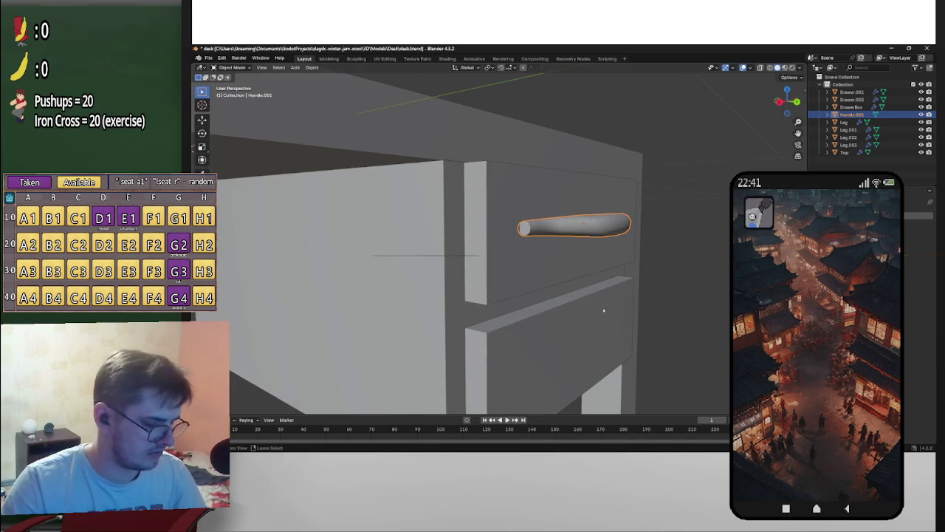
# Step: Duplicate the handle and move the copy straight down onto the lower drawer
pyautogui.hotkey('shift', 'd')
pyautogui.press('z')
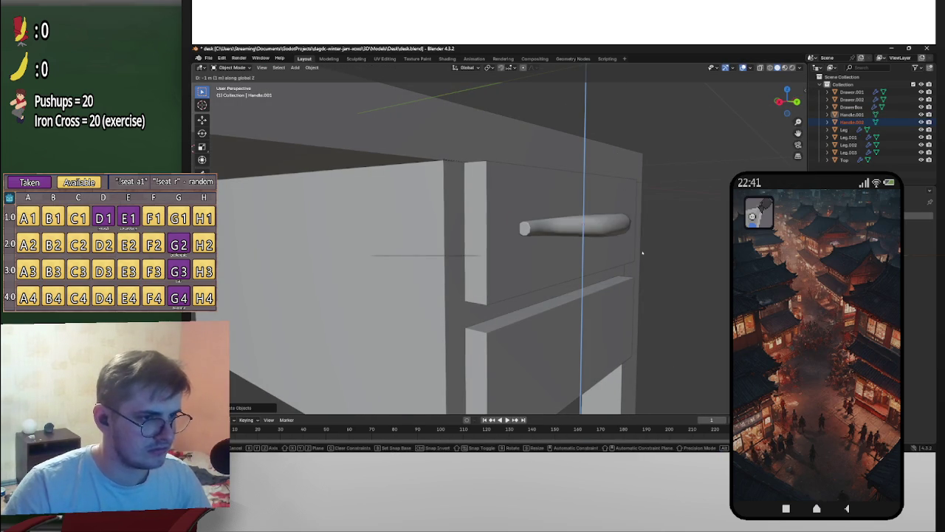
pyautogui.click(639, 258)
pyautogui.moveTo(639, 258)
pyautogui.mouseDown(button='middle')
pyautogui.moveTo(689, 256)
pyautogui.moveTo(677, 261)
pyautogui.mouseUp(button='middle')
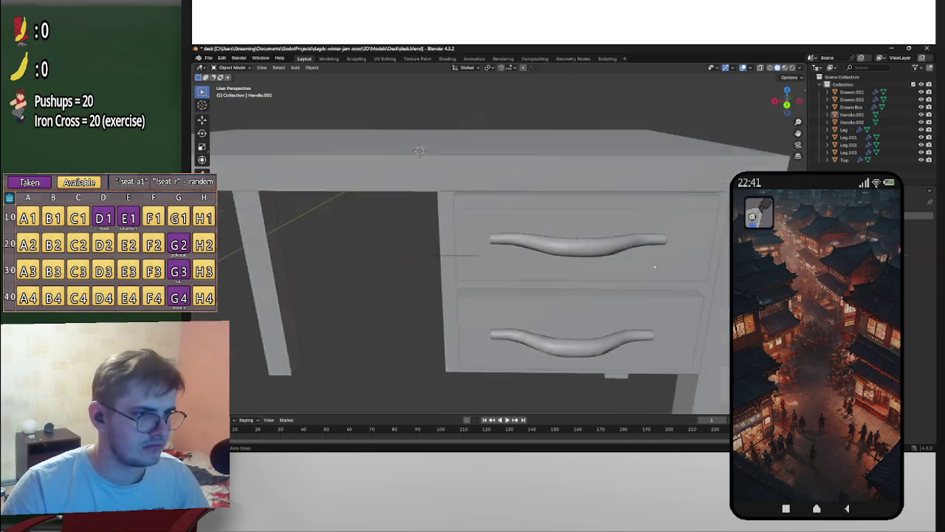
# Step: Save desk.blend and export the desk as glTF 2.0 to desk.glb
pyautogui.hotkey('ctrl', 's')
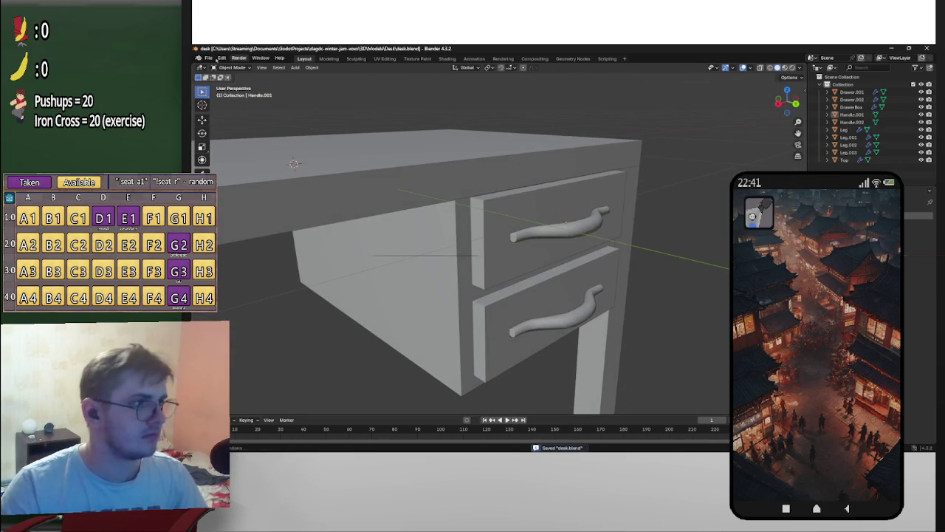
pyautogui.click(208, 57)
pyautogui.moveTo(221, 172)
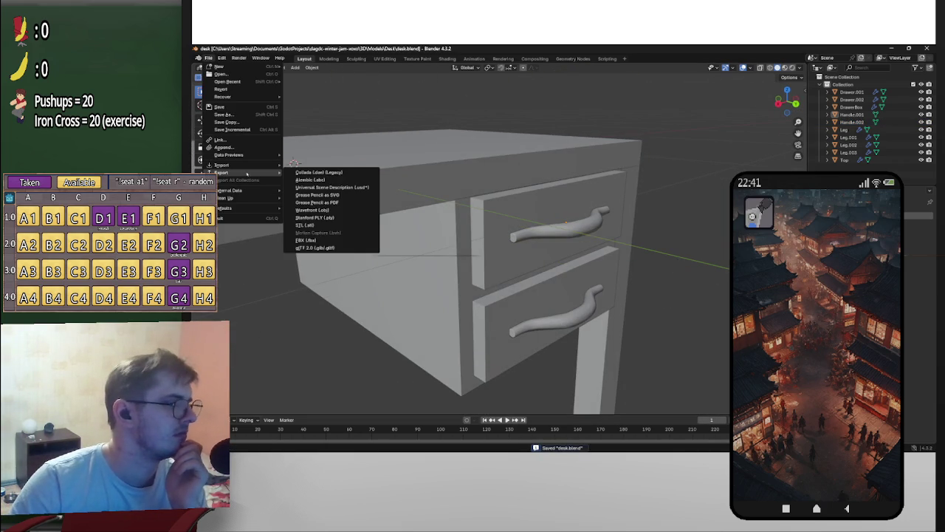
pyautogui.click(355, 249)
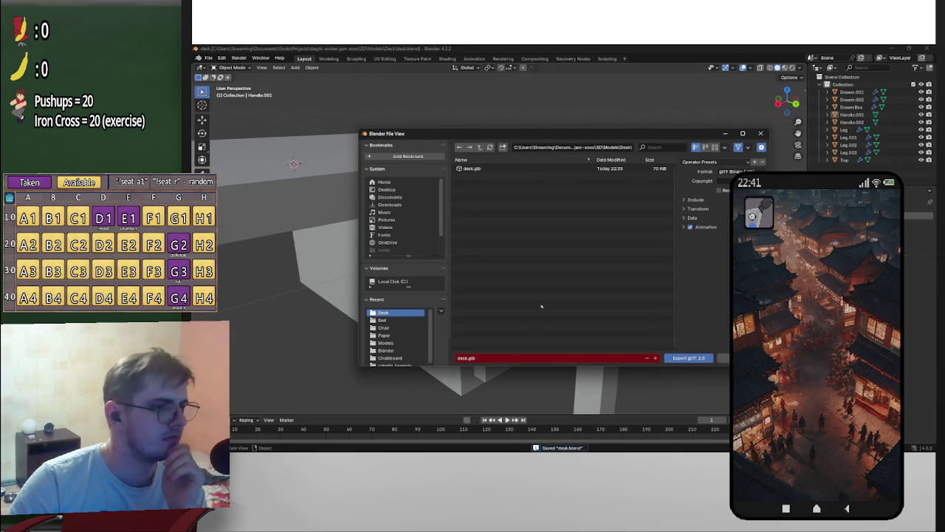
pyautogui.click(688, 359)
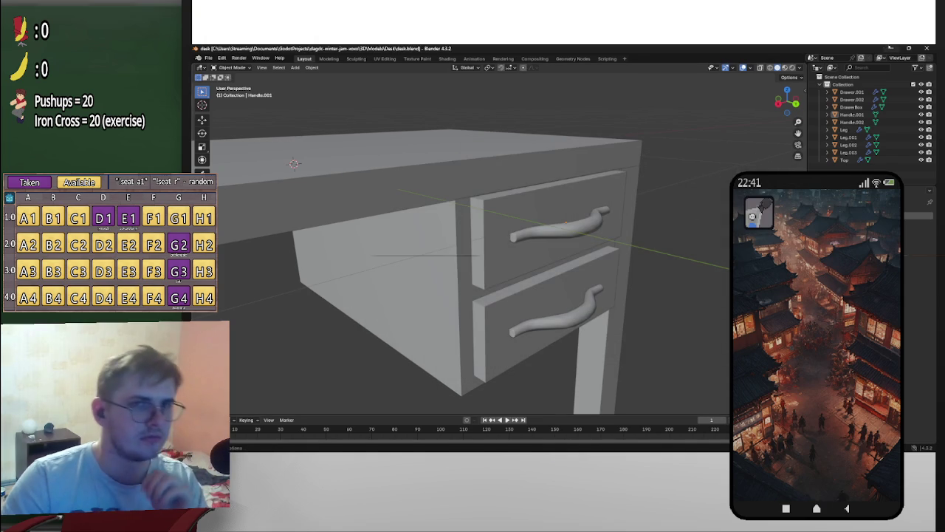
pyautogui.hotkey('alt', 'Tab')
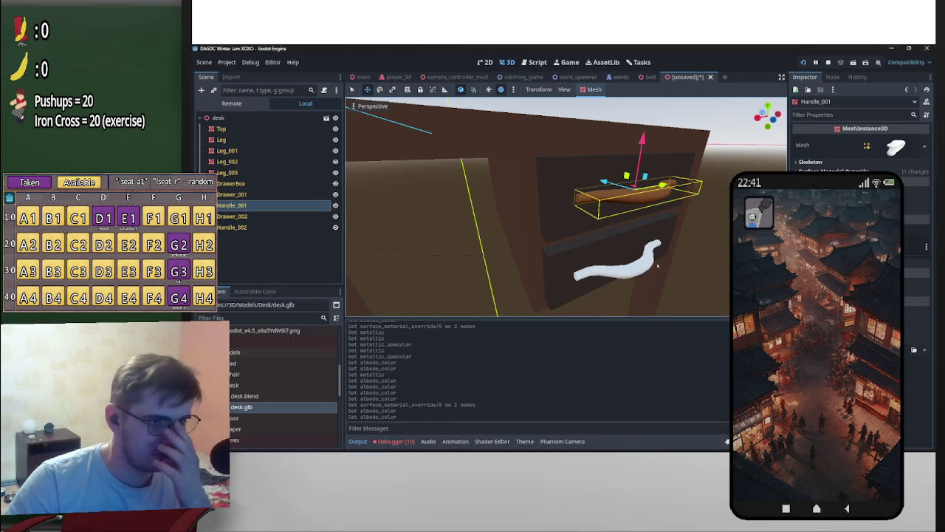
# Step: Give the white Handle_002 the same brown surface material override as Handle_001
pyautogui.click(250, 228)
pyautogui.click(237, 205)
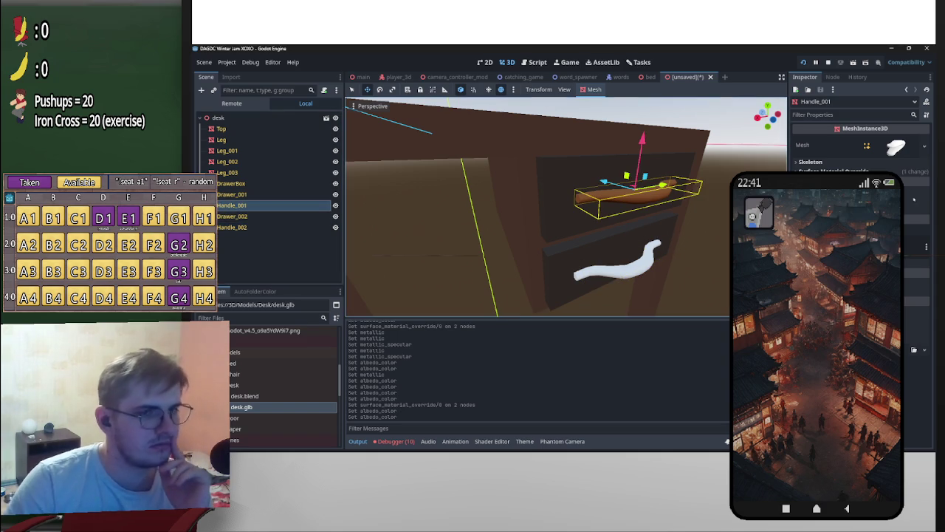
pyautogui.click(834, 171)
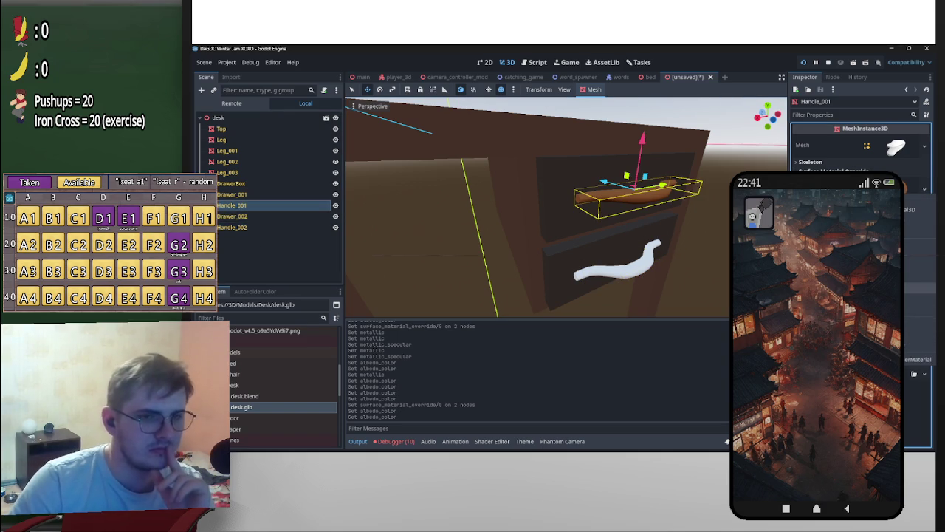
pyautogui.click(236, 228)
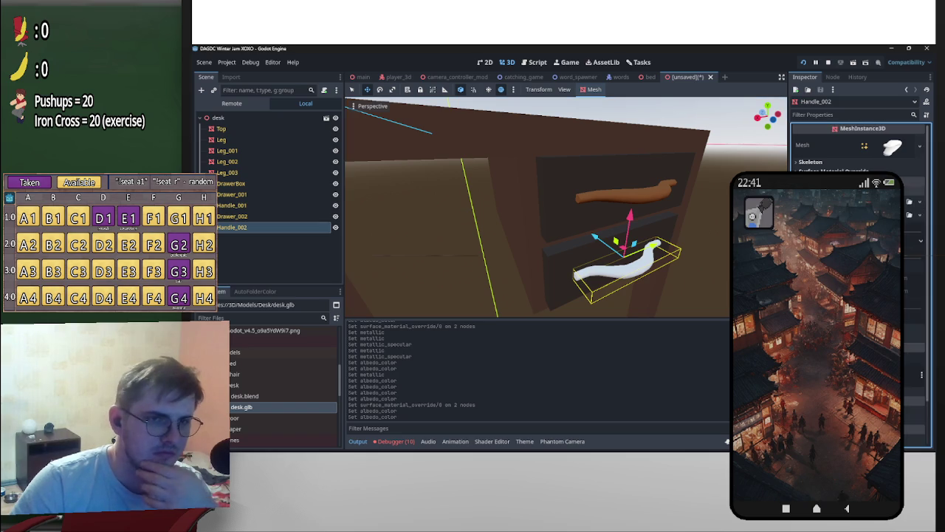
pyautogui.click(919, 184)
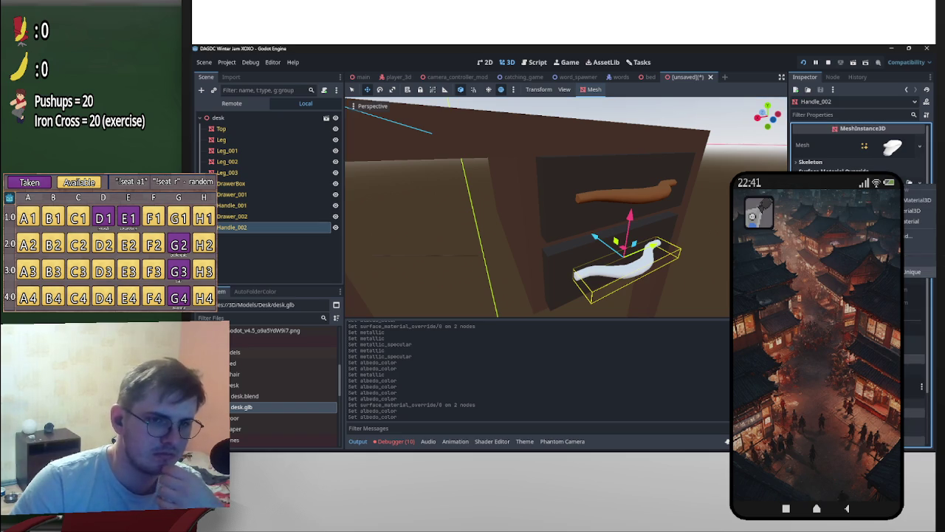
pyautogui.click(920, 273)
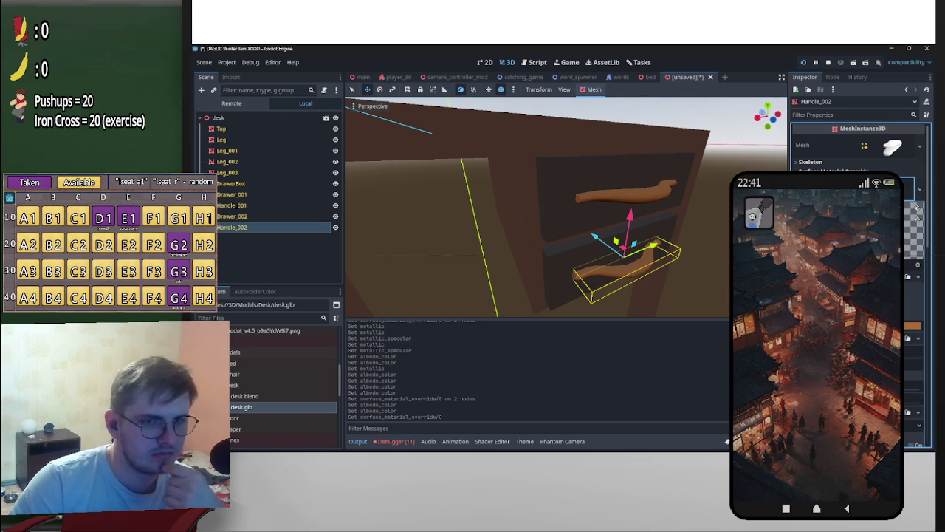
# Step: Tune the handle material's metallic specular, metallic value and albedo brightness
pyautogui.scroll(-2, 860, 222)
pyautogui.click(886, 323)
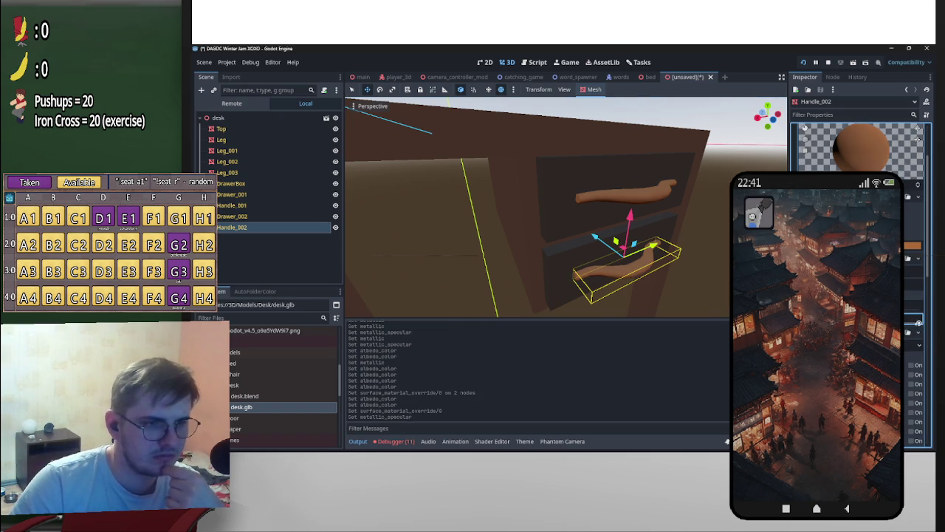
pyautogui.click(915, 323)
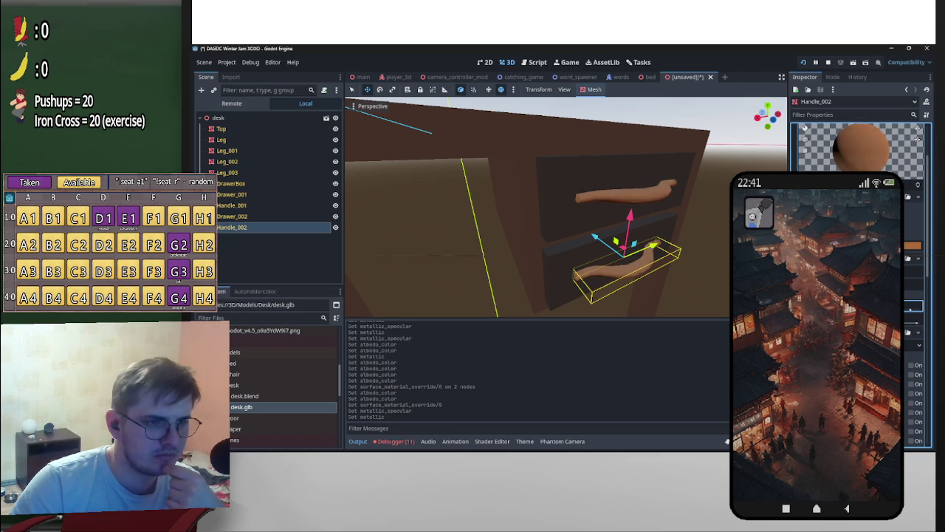
pyautogui.click(913, 245)
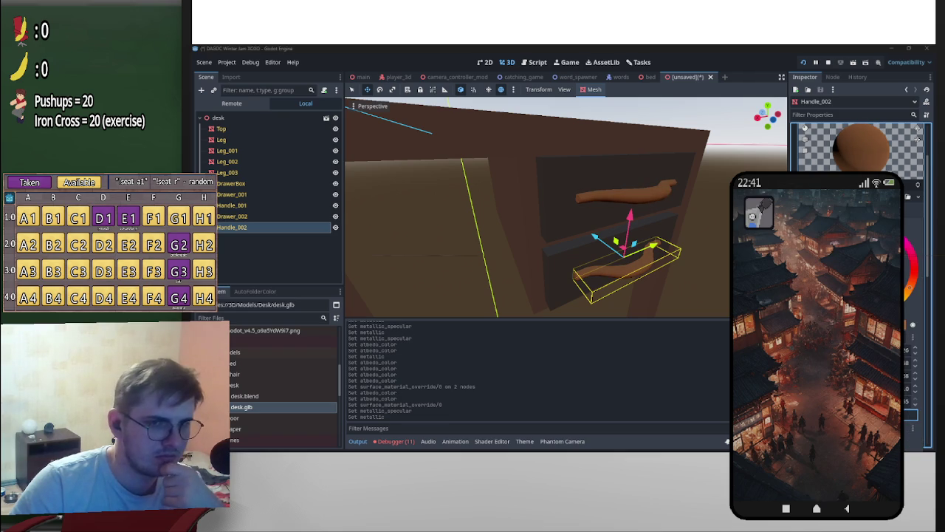
pyautogui.moveTo(834, 281); pyautogui.dragTo(842, 259)
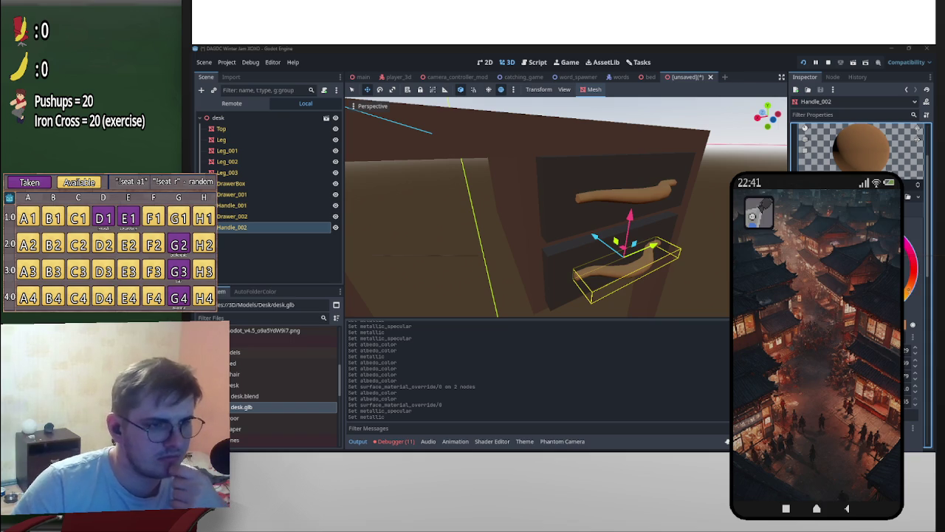
# Step: Pull the view out to the whole desk and select the DrawerBox
pyautogui.moveTo(546, 222)
pyautogui.mouseDown(button='middle')
pyautogui.moveTo(565, 196)
pyautogui.moveTo(546, 211)
pyautogui.mouseUp(button='middle')
pyautogui.scroll(-2, 565, 197)
pyautogui.click(565, 196)
pyautogui.click(547, 211)
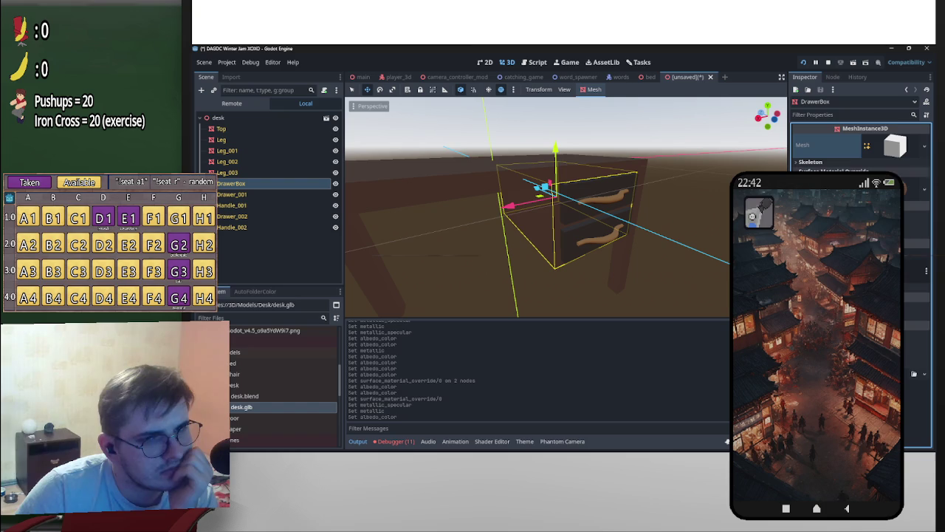
# Step: Darken DrawerBox's brown override material by changing its metallic specular value
pyautogui.click(916, 171)
pyautogui.scroll(-1, 860, 170)
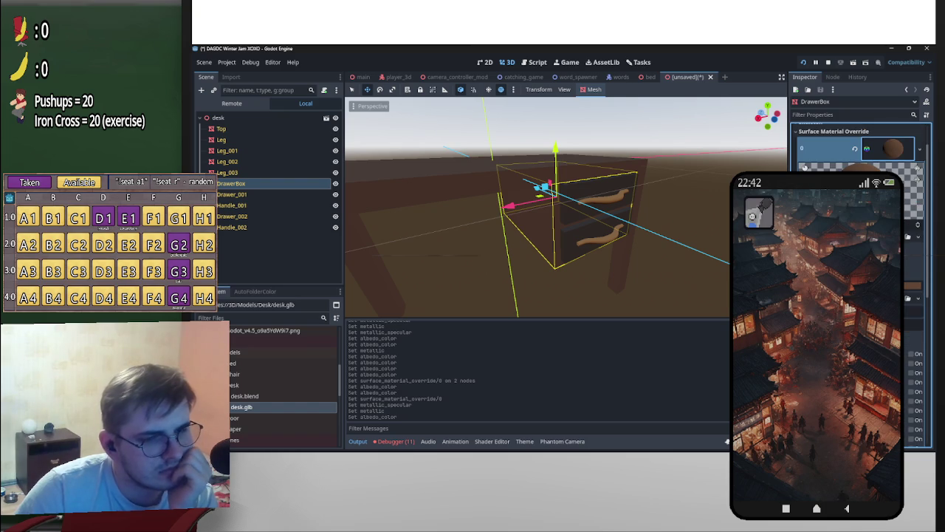
pyautogui.click(913, 358)
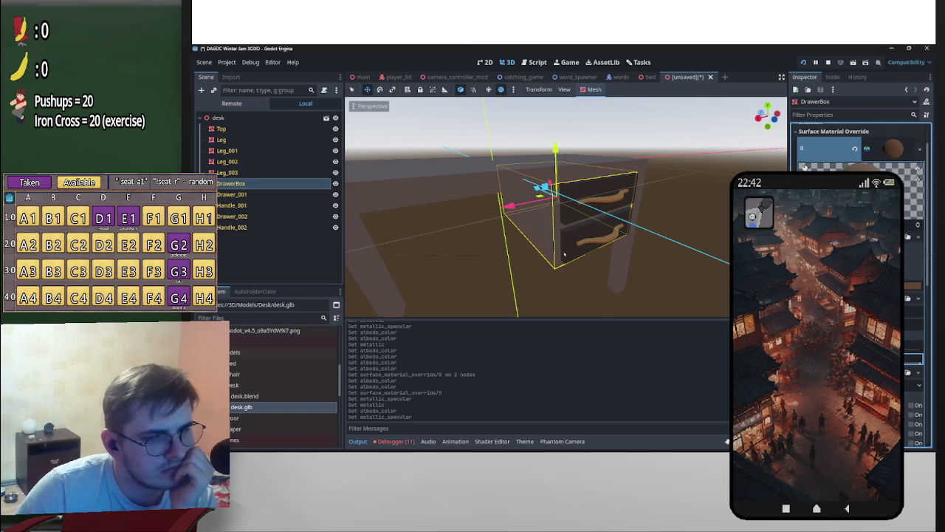
pyautogui.click(914, 358)
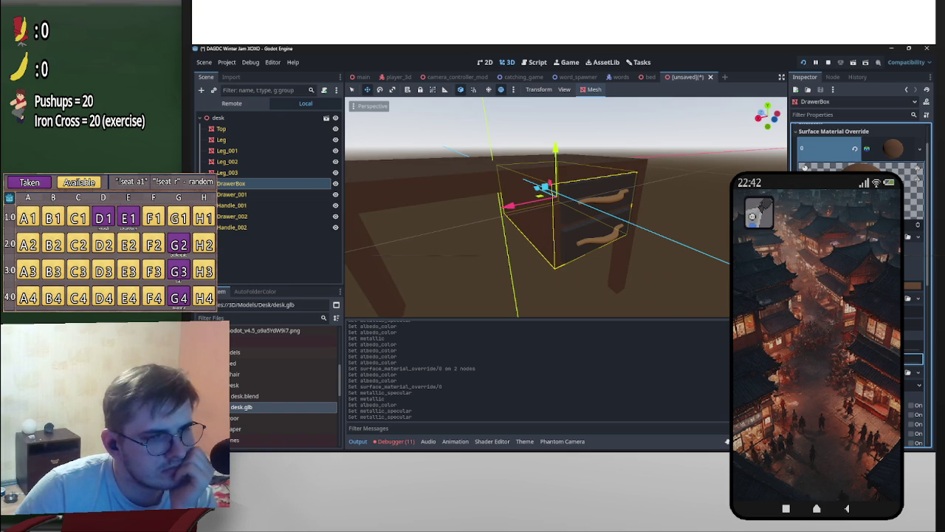
# Step: Orbit around the desk and select the lower drawer Drawer_002
pyautogui.moveTo(535, 228); pyautogui.dragTo(534, 227, button='middle')
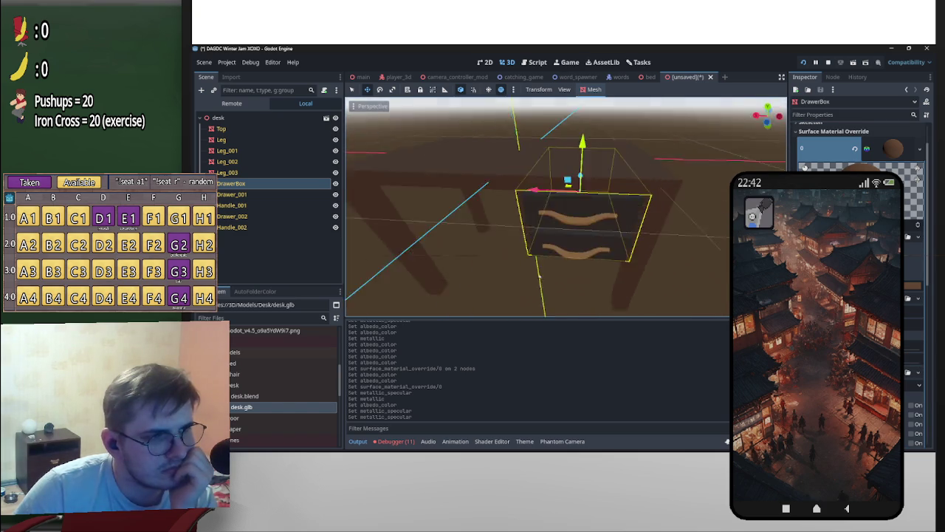
pyautogui.click(626, 212)
pyautogui.moveTo(626, 212)
pyautogui.mouseDown(button='middle')
pyautogui.moveTo(595, 229)
pyautogui.moveTo(375, 221)
pyautogui.moveTo(413, 229)
pyautogui.mouseUp(button='middle')
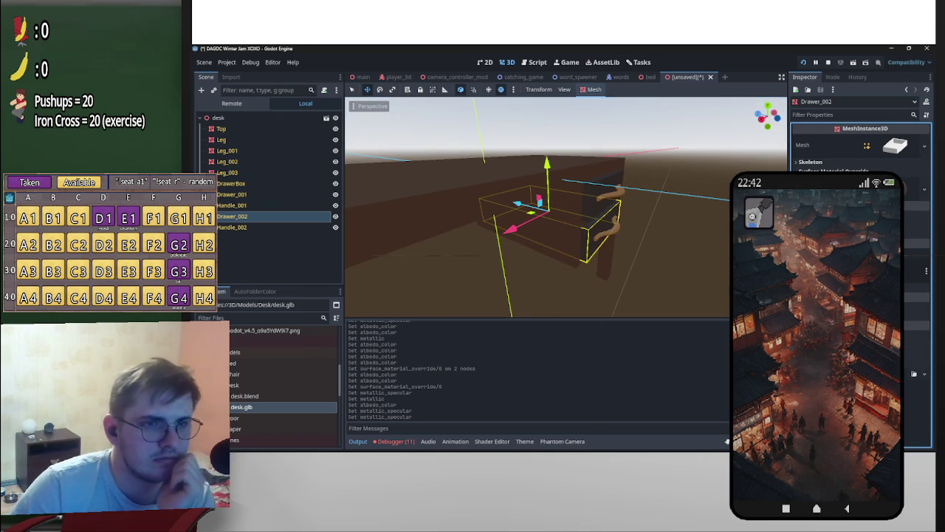
# Step: Shift Drawer_002's albedo colour toward red, then brighten and desaturate it to greyish-brown
pyautogui.click(915, 325)
pyautogui.moveTo(858, 149)
pyautogui.mouseDown()
pyautogui.moveTo(870, 139)
pyautogui.moveTo(863, 152)
pyautogui.mouseUp()
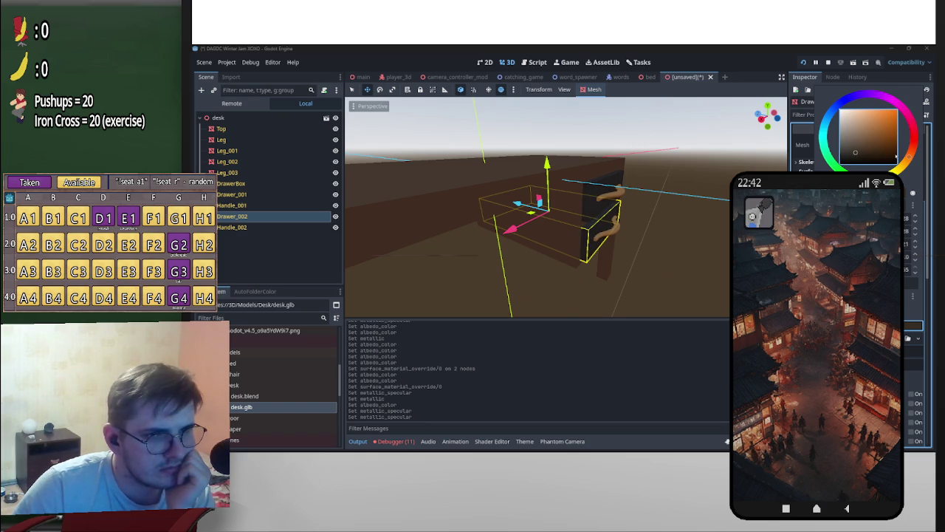
pyautogui.moveTo(911, 156)
pyautogui.mouseDown()
pyautogui.moveTo(920, 126)
pyautogui.moveTo(904, 168)
pyautogui.moveTo(885, 150)
pyautogui.mouseUp()
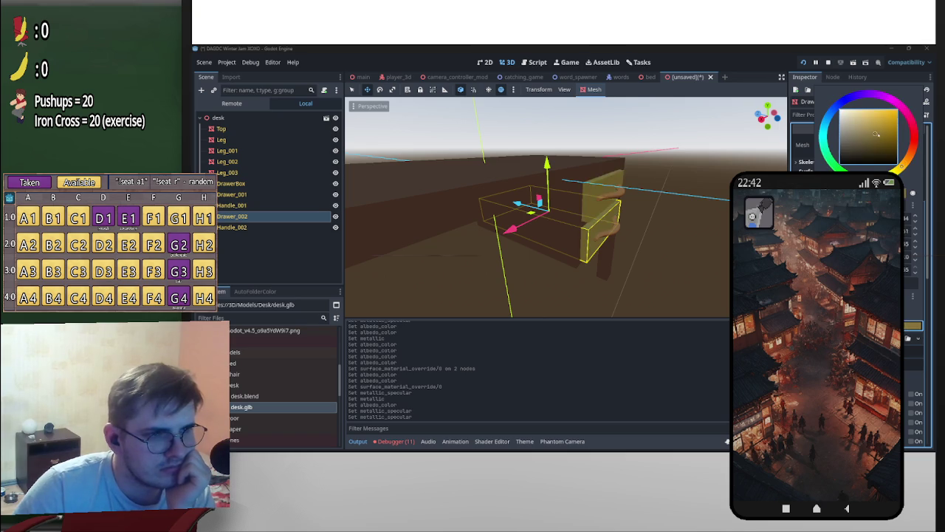
pyautogui.moveTo(517, 244); pyautogui.dragTo(429, 236, button='middle')
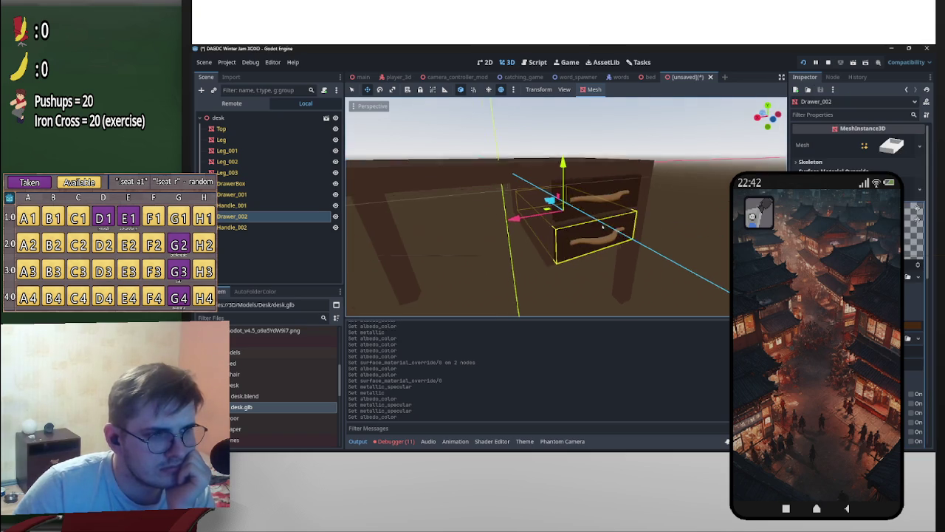
pyautogui.click(914, 325)
pyautogui.moveTo(898, 150)
pyautogui.mouseDown()
pyautogui.moveTo(870, 140)
pyautogui.moveTo(878, 137)
pyautogui.mouseUp()
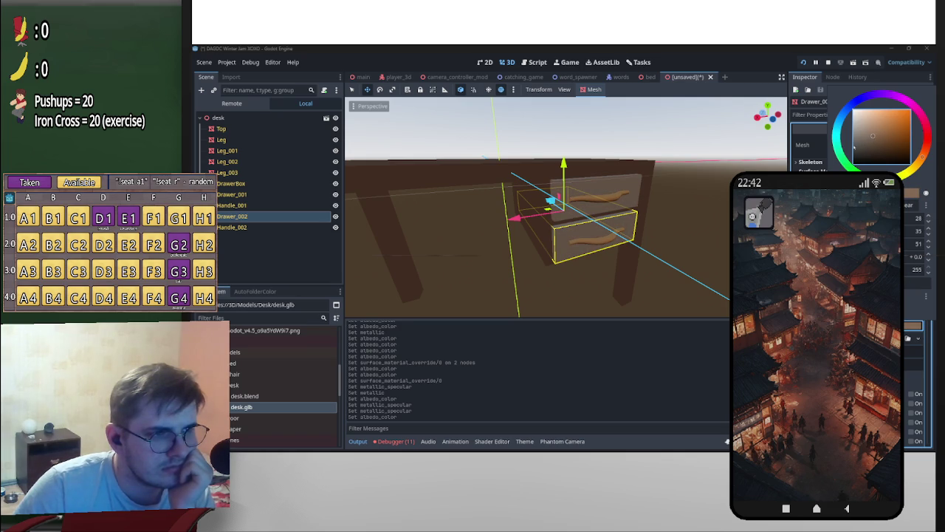
pyautogui.click(692, 219)
# Step: Check the drawer colour from the front, adjust its metallic specular value, and deselect
pyautogui.moveTo(692, 220)
pyautogui.mouseDown(button='middle')
pyautogui.moveTo(635, 195)
pyautogui.moveTo(562, 214)
pyautogui.mouseUp(button='middle')
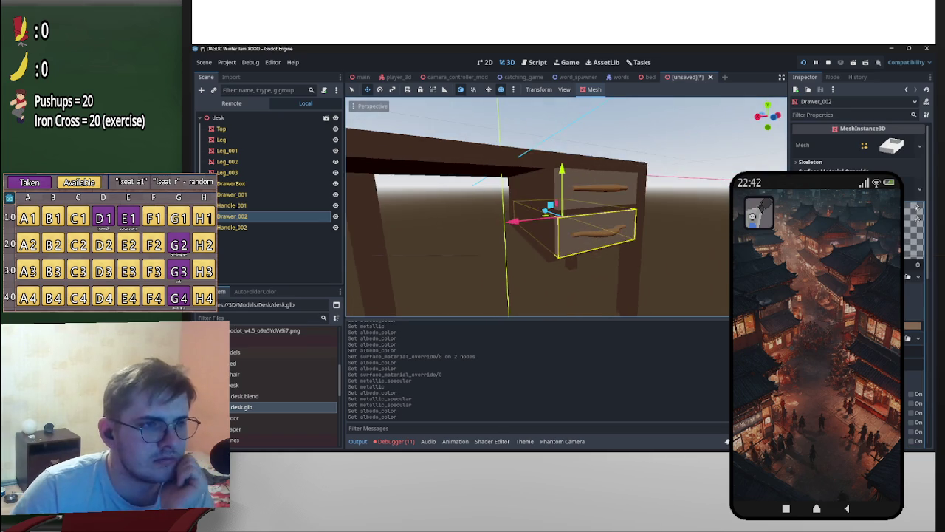
pyautogui.scroll(3, 561, 214)
pyautogui.click(913, 325)
pyautogui.click(914, 324)
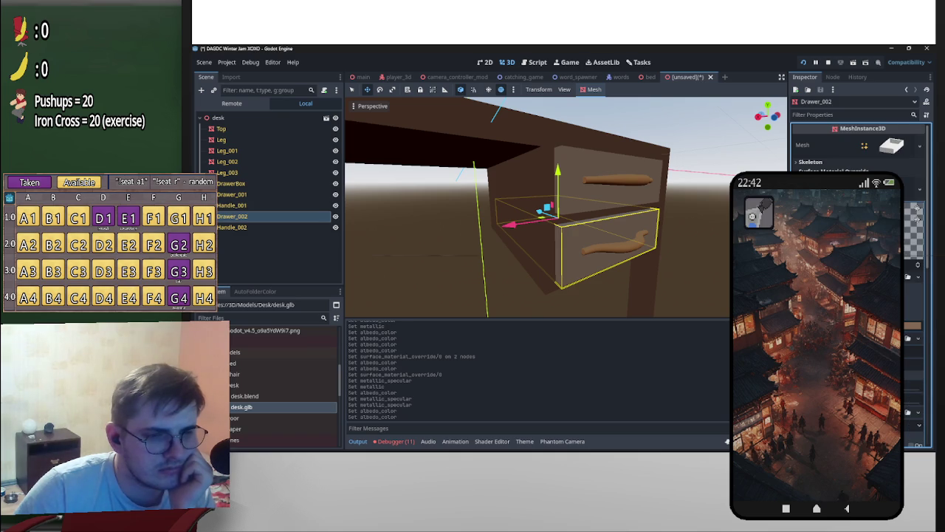
pyautogui.click(914, 398)
pyautogui.press('Return')
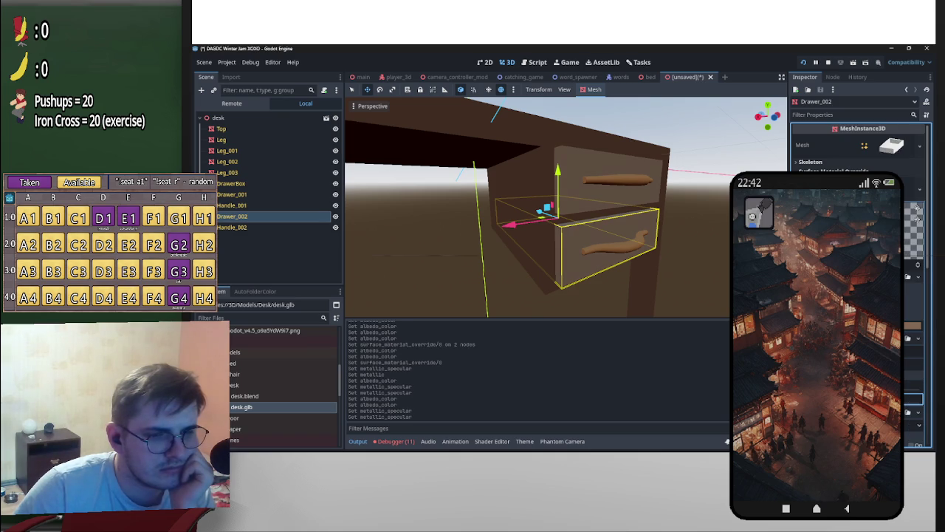
pyautogui.click(633, 262)
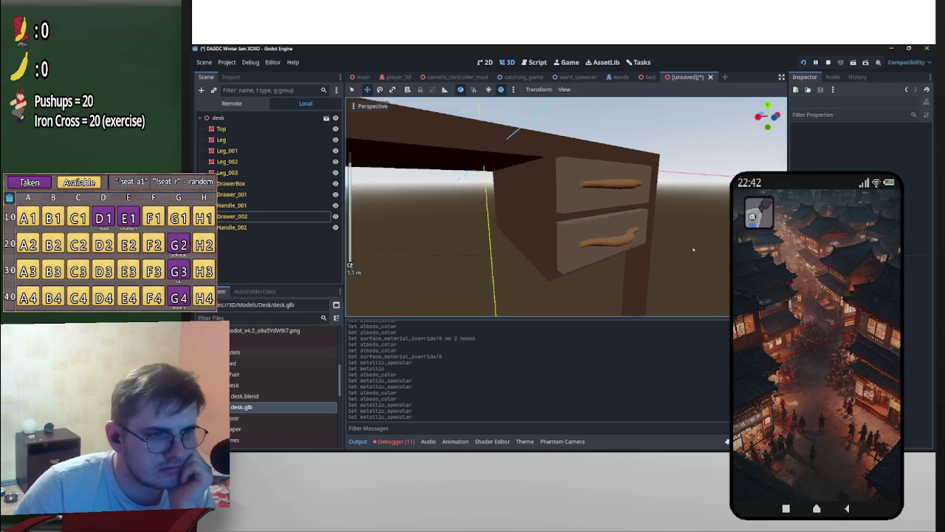
pyautogui.scroll(-8, 632, 262)
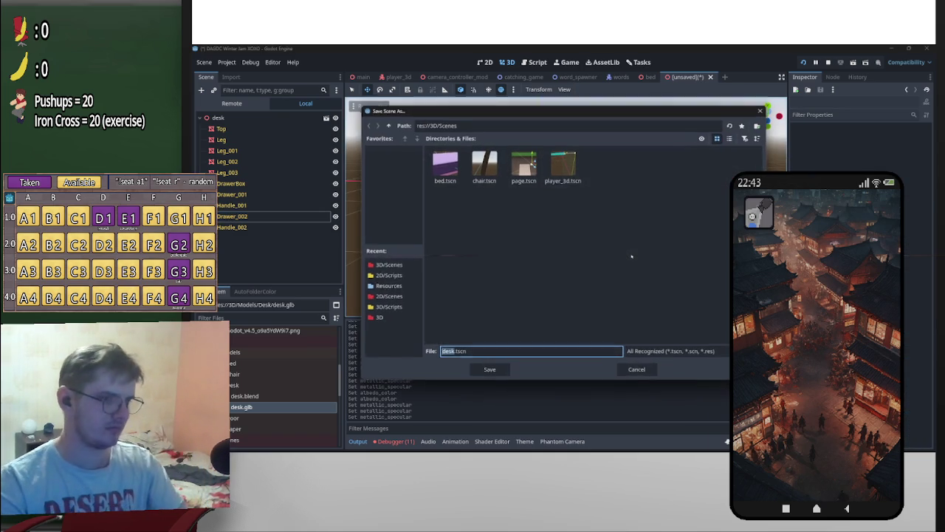
# Step: Skip saving the scene and add a StaticBody3D node to the desk
pyautogui.hotkey('ctrl', 's')
pyautogui.click(637, 371)
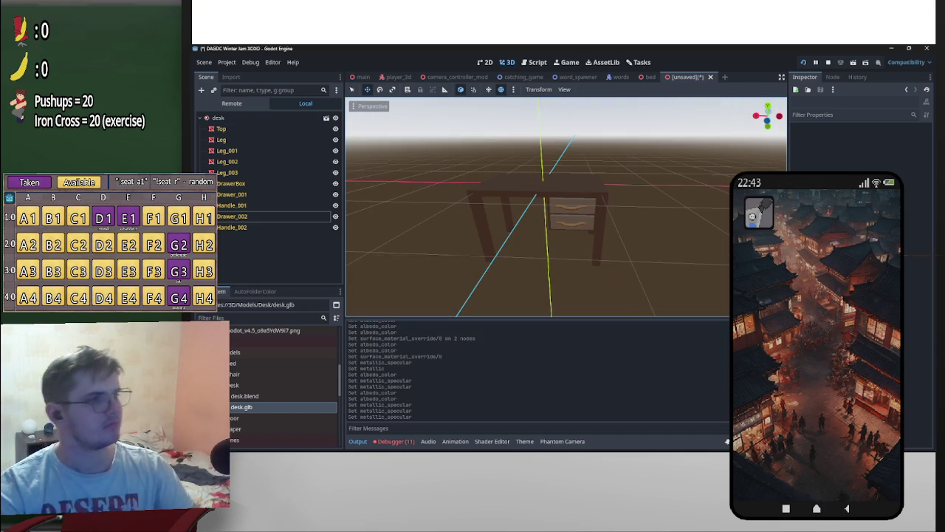
pyautogui.hotkey('ctrl', 'a')
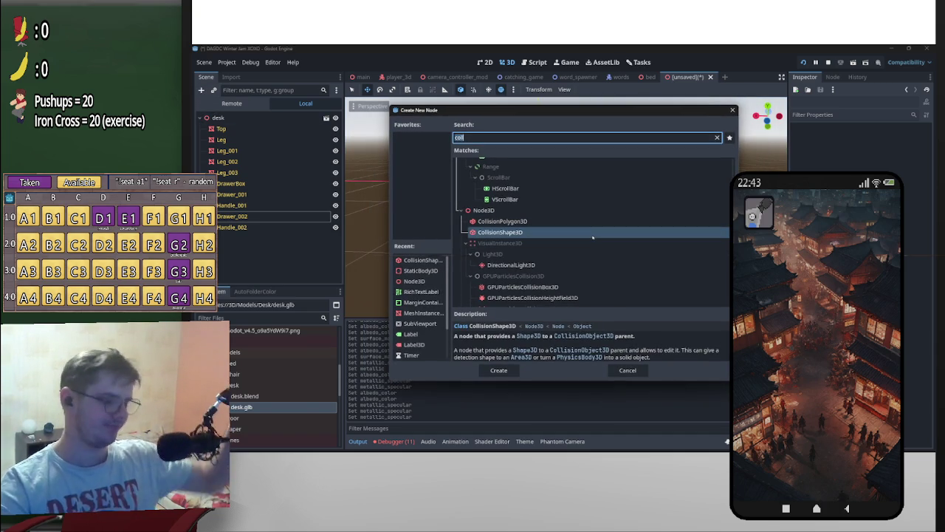
pyautogui.write('stat')
pyautogui.press('Return')
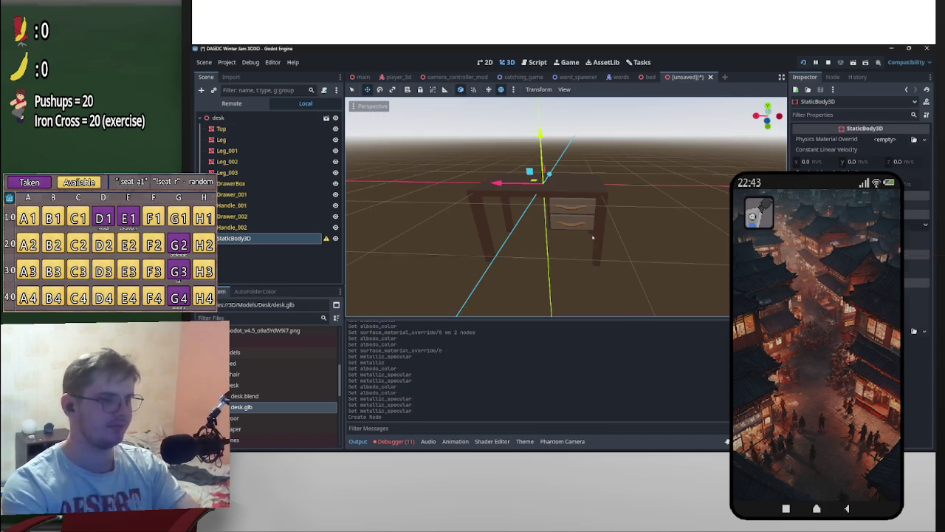
# Step: Add a CollisionShape3D as a child of the StaticBody3D
pyautogui.click(201, 90)
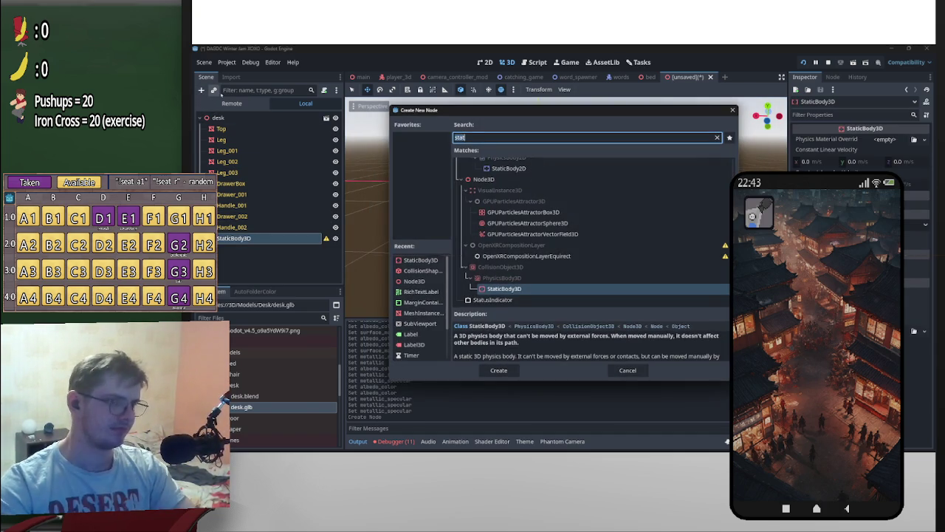
pyautogui.write('coll')
pyautogui.press('Return')
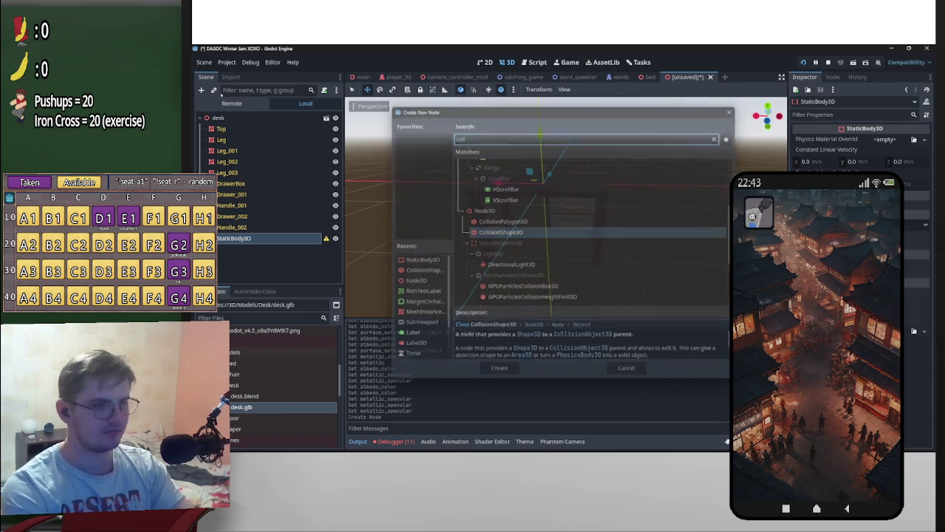
pyautogui.scroll(5, 399, 135)
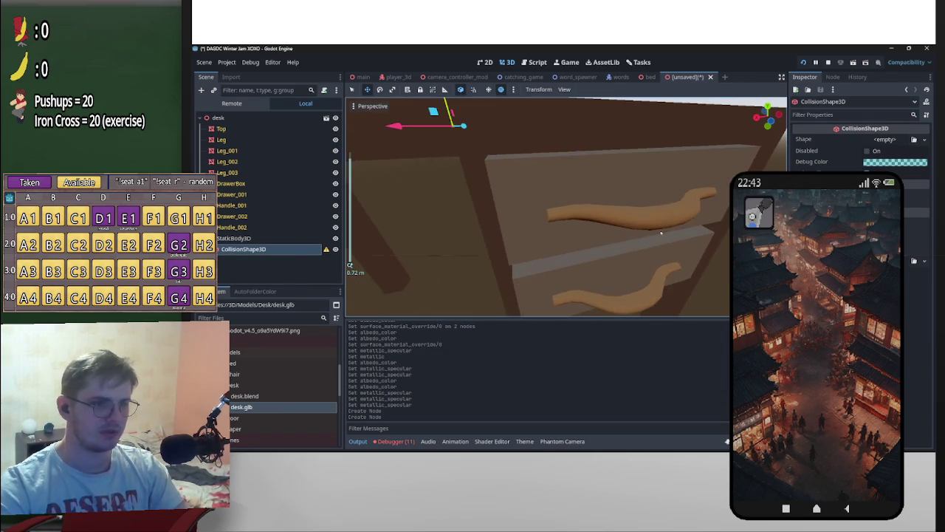
pyautogui.hotkey('alt', 'Tab')
pyautogui.hotkey('alt', 'Tab')
# Step: Scale the upper wavy handle down to a shorter size
pyautogui.moveTo(517, 295); pyautogui.dragTo(595, 341, button='middle')
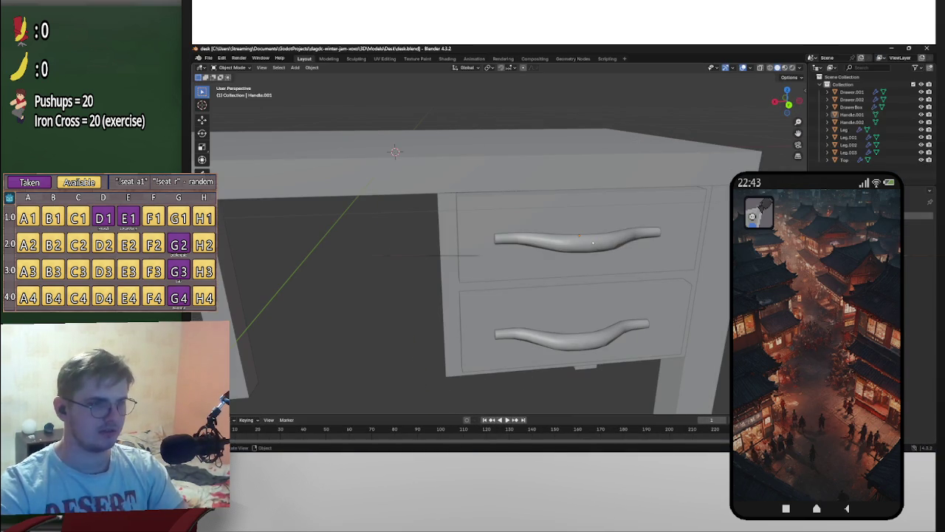
pyautogui.keyDown('shift'); pyautogui.click(594, 341); pyautogui.keyUp('shift')
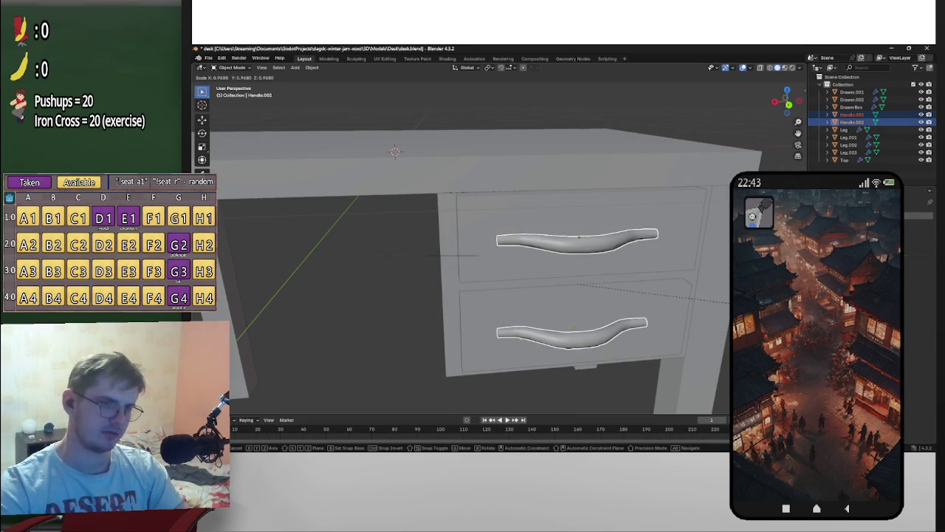
pyautogui.moveTo(517, 295); pyautogui.dragTo(561, 284, button='middle')
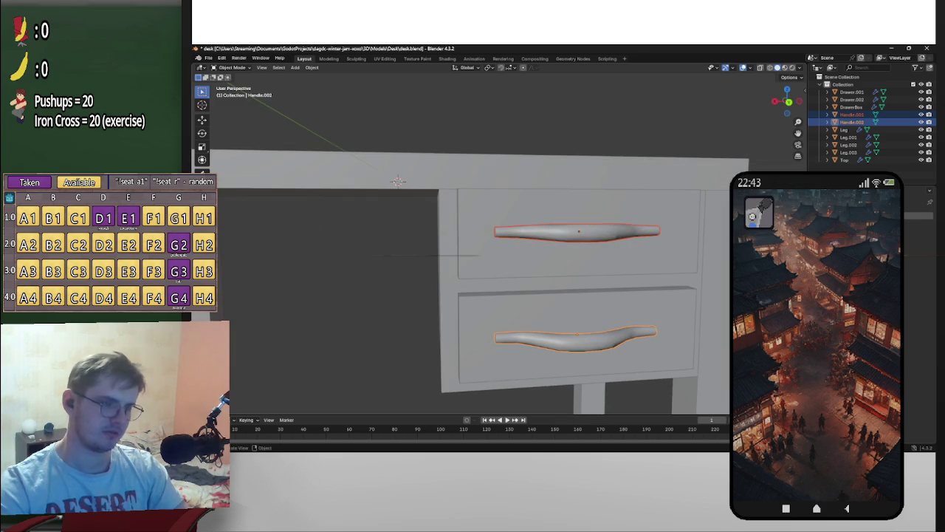
pyautogui.click(618, 233)
pyautogui.press('s')
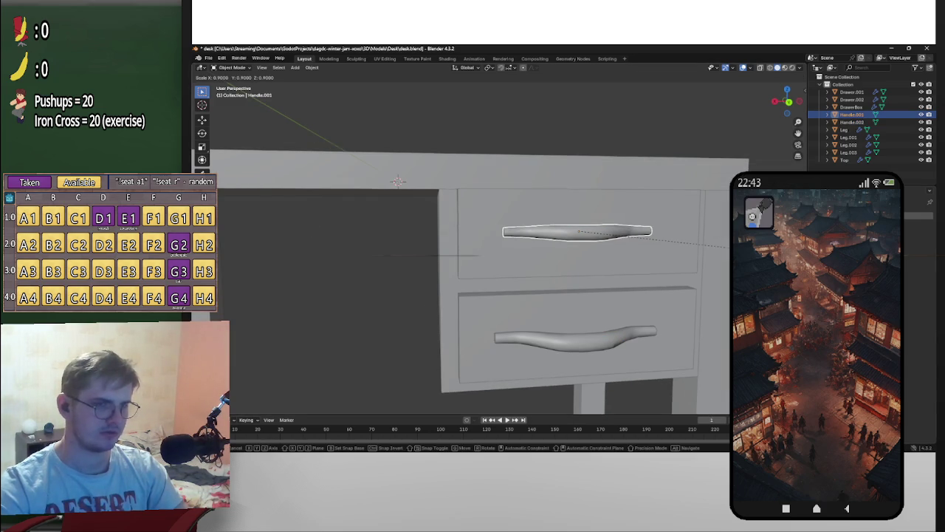
pyautogui.click(713, 260)
# Step: Resize the lower drawer handle, then rescale it along a single axis
pyautogui.moveTo(714, 260); pyautogui.dragTo(712, 305, button='middle')
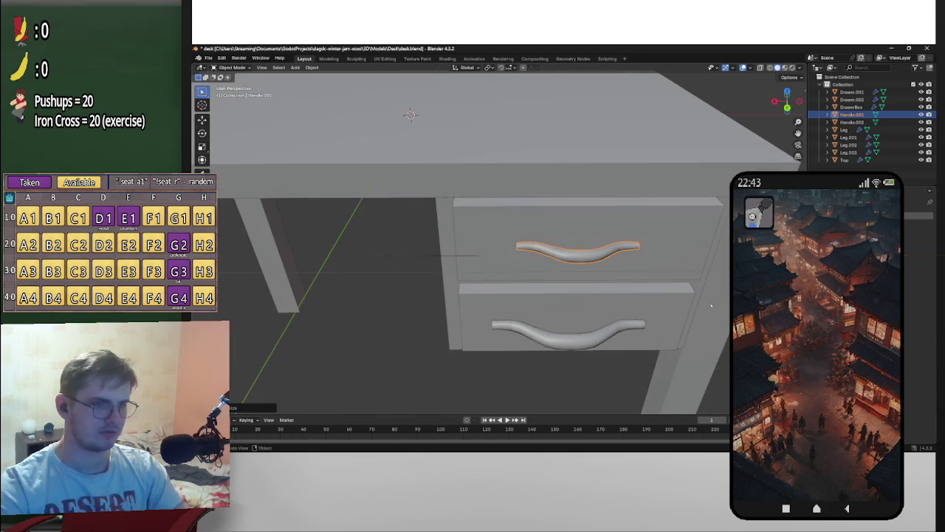
pyautogui.click(596, 342)
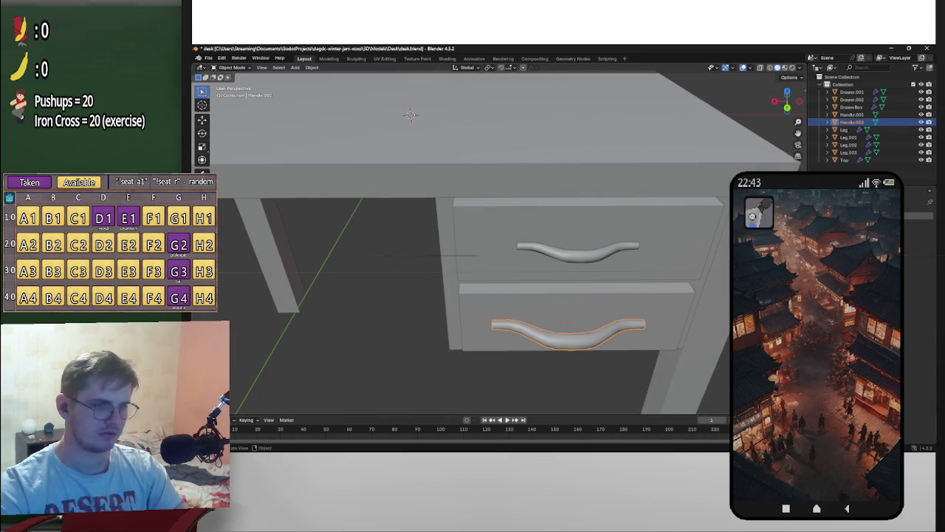
pyautogui.press('s')
pyautogui.click(709, 330)
pyautogui.moveTo(709, 329)
pyautogui.mouseDown(button='middle')
pyautogui.moveTo(697, 288)
pyautogui.moveTo(717, 314)
pyautogui.mouseUp(button='middle')
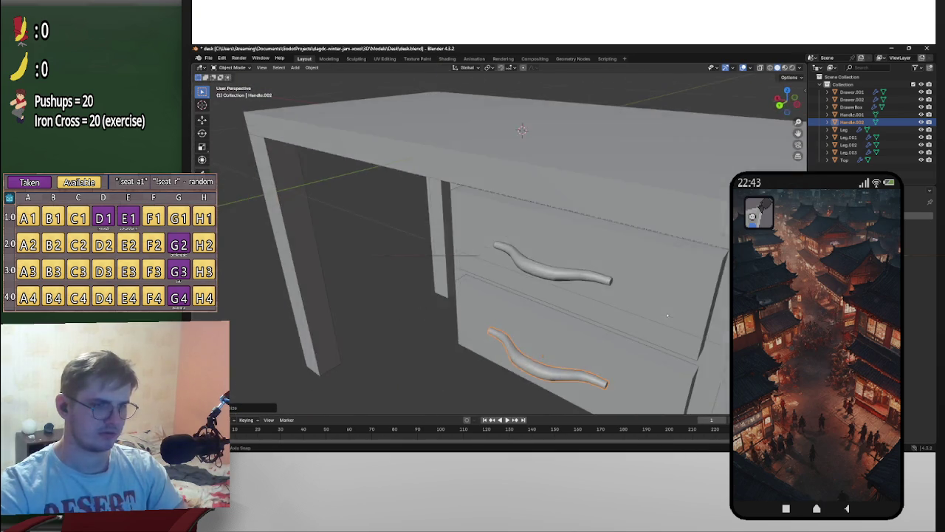
pyautogui.press('s')
pyautogui.press('z')
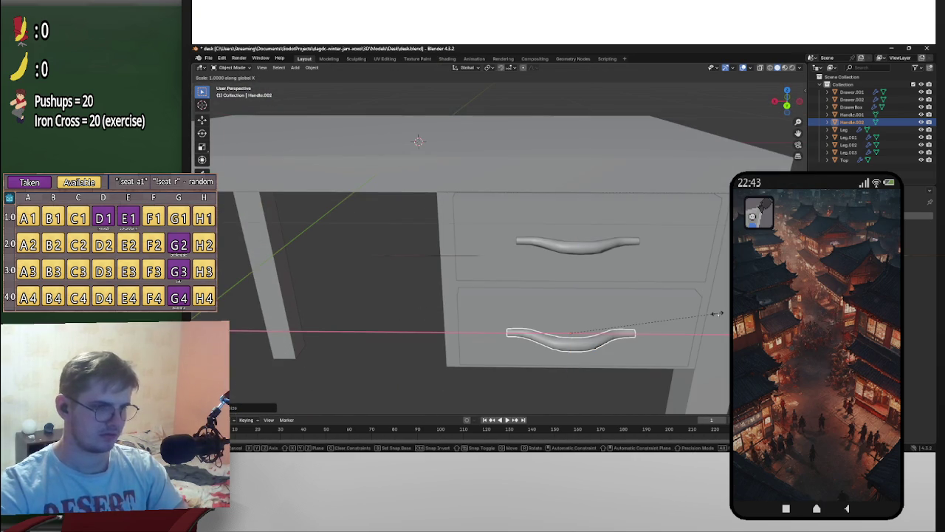
pyautogui.click(700, 316)
# Step: Shorten the upper handle along its X length
pyautogui.click(579, 244)
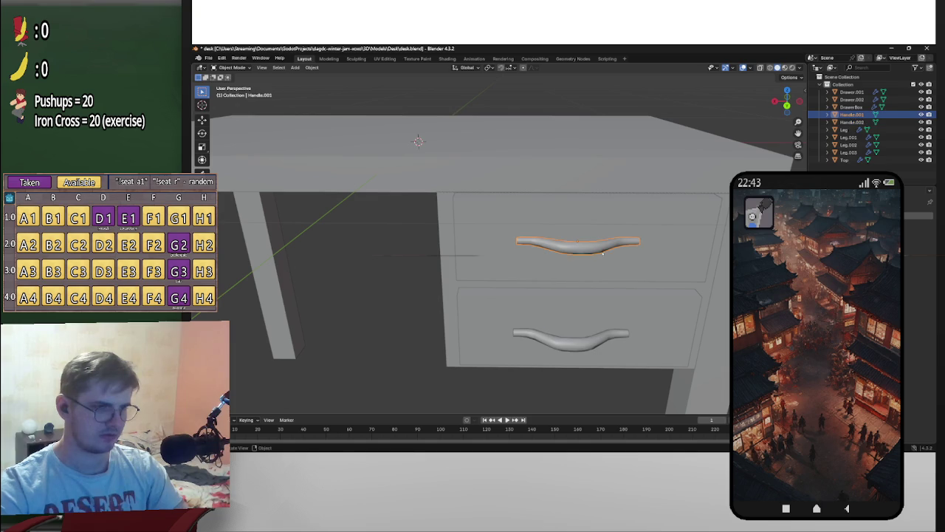
pyautogui.press('s')
pyautogui.press('x')
pyautogui.click(675, 249)
pyautogui.moveTo(675, 249)
pyautogui.mouseDown(button='middle')
pyautogui.moveTo(727, 322)
pyautogui.moveTo(665, 281)
pyautogui.mouseUp(button='middle')
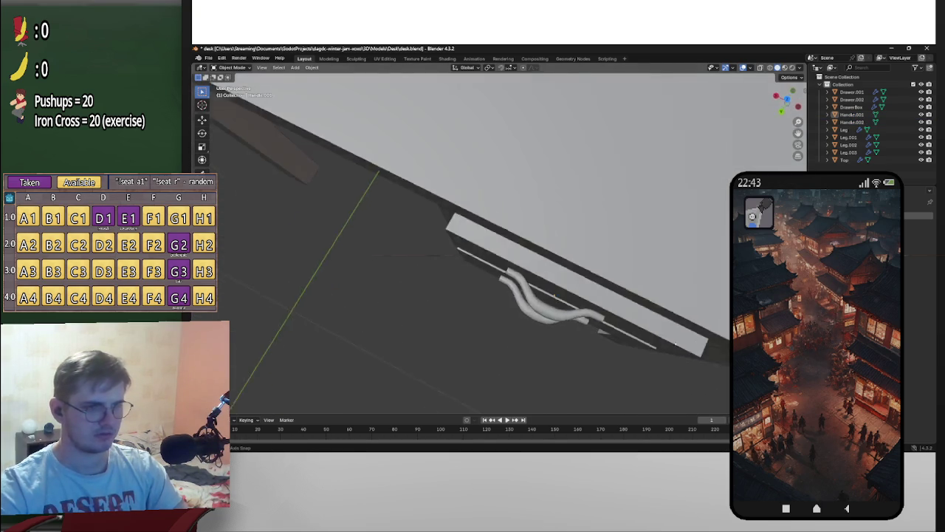
# Step: Save desk.blend and export the desk as glTF 2.0
pyautogui.hotkey('ctrl', 's')
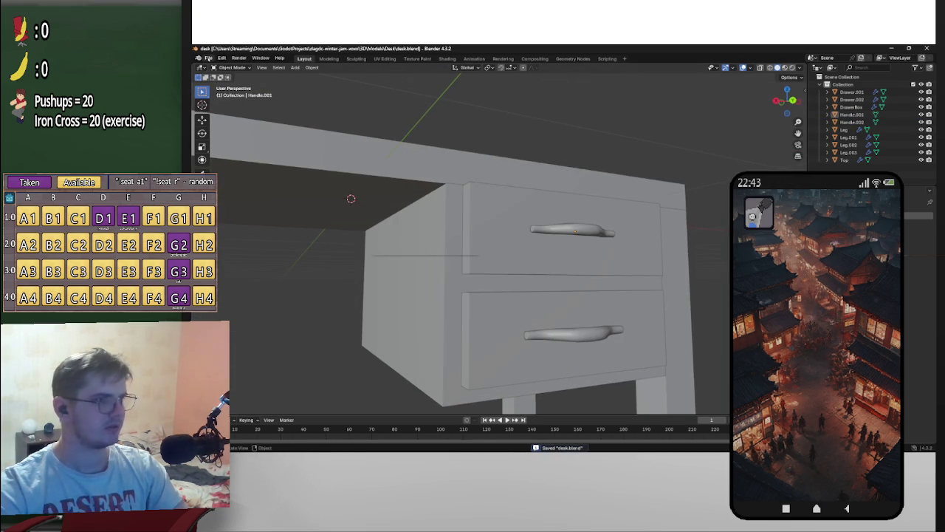
pyautogui.click(208, 58)
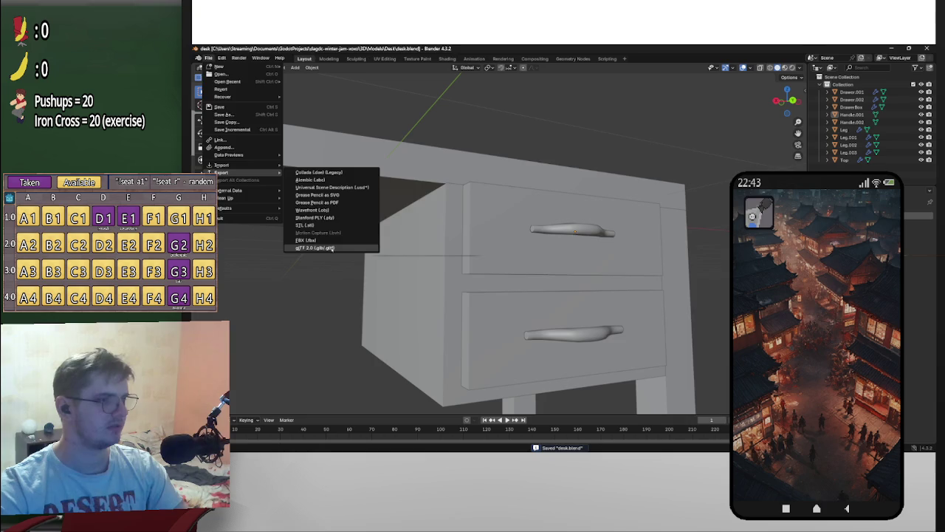
pyautogui.click(313, 247)
pyautogui.press('Escape')
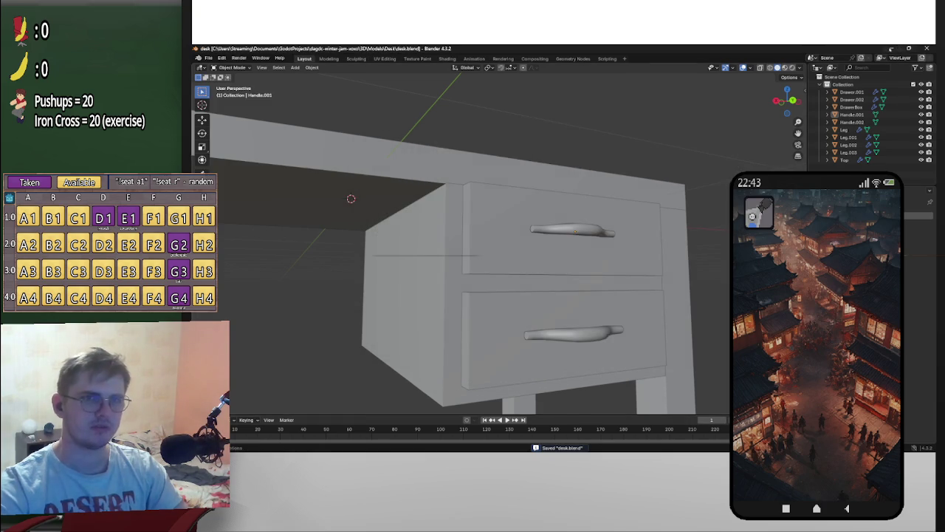
pyautogui.hotkey('alt', 'Tab')
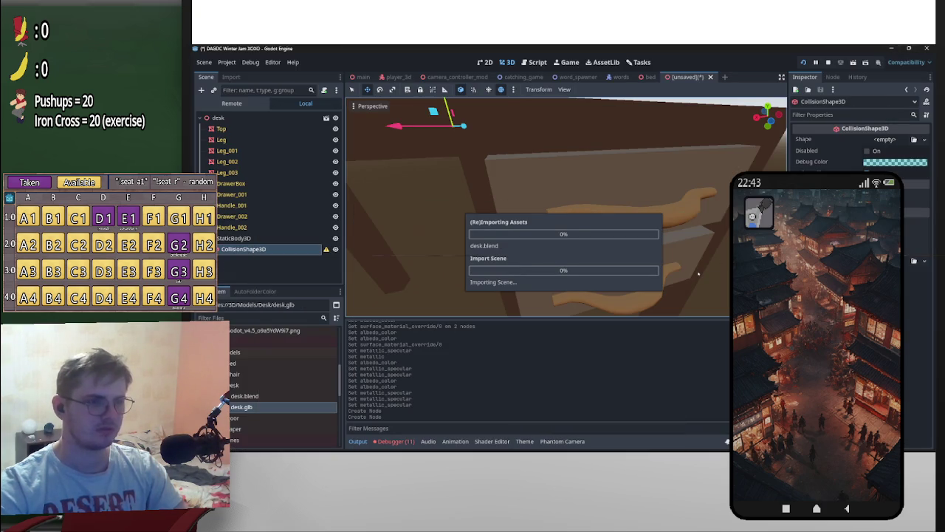
# Step: Inspect the re-imported desk in Godot, then select Blender's upper handle from a side view
pyautogui.moveTo(714, 275)
pyautogui.mouseDown(button='middle')
pyautogui.moveTo(622, 295)
pyautogui.moveTo(628, 100)
pyautogui.moveTo(393, 90)
pyautogui.moveTo(449, 202)
pyautogui.mouseUp(button='middle')
pyautogui.scroll(3, 449, 203)
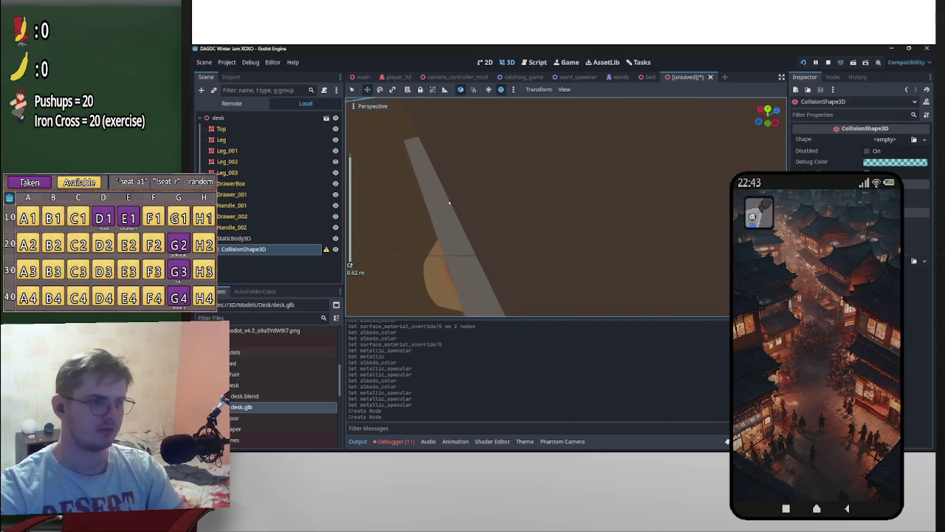
pyautogui.hotkey('alt', 'Tab')
pyautogui.moveTo(449, 203)
pyautogui.mouseDown(button='middle')
pyautogui.moveTo(476, 312)
pyautogui.moveTo(559, 301)
pyautogui.mouseUp(button='middle')
pyautogui.click(476, 312)
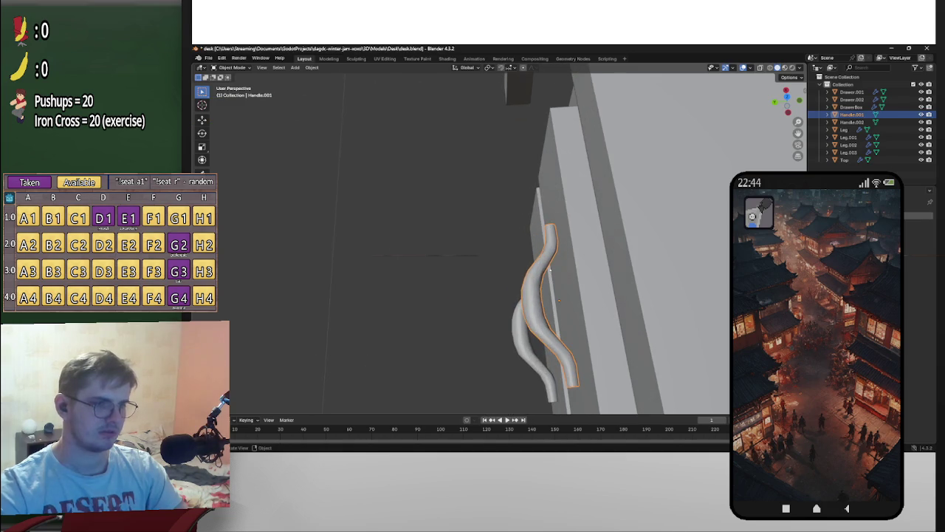
# Step: Cancel a resize of the upper handle, save desk.blend, and return to Godot
pyautogui.moveTo(549, 269); pyautogui.dragTo(541, 262, button='middle')
pyautogui.press('s')
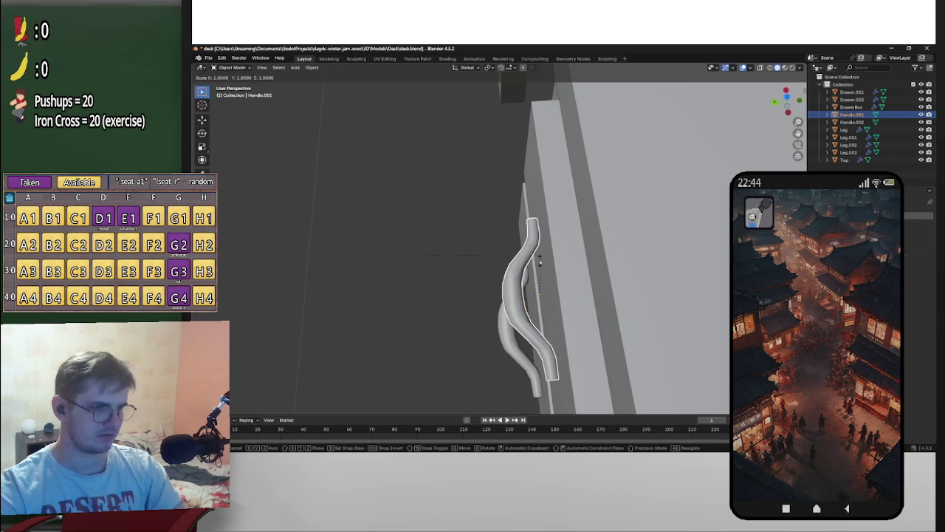
pyautogui.press('Escape')
pyautogui.moveTo(540, 260); pyautogui.dragTo(496, 116, button='middle')
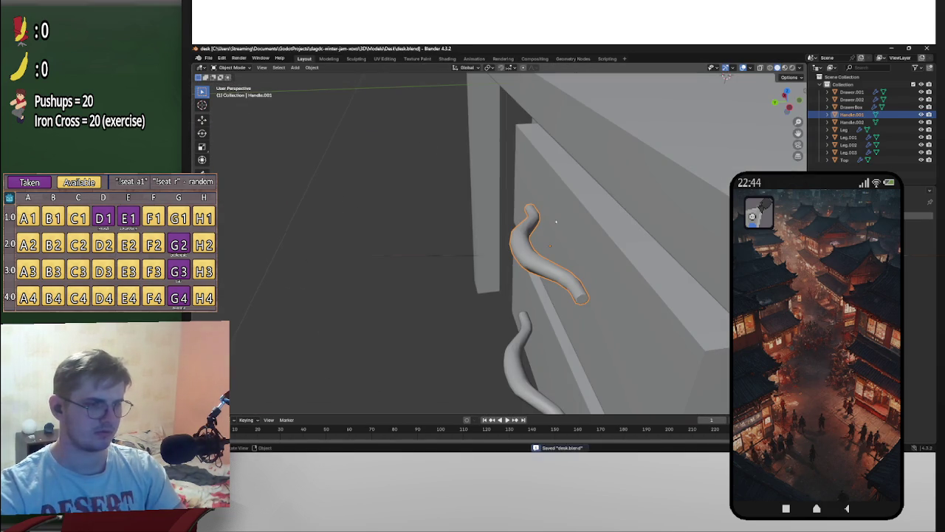
pyautogui.hotkey('ctrl', 's')
pyautogui.hotkey('alt', 'Tab')
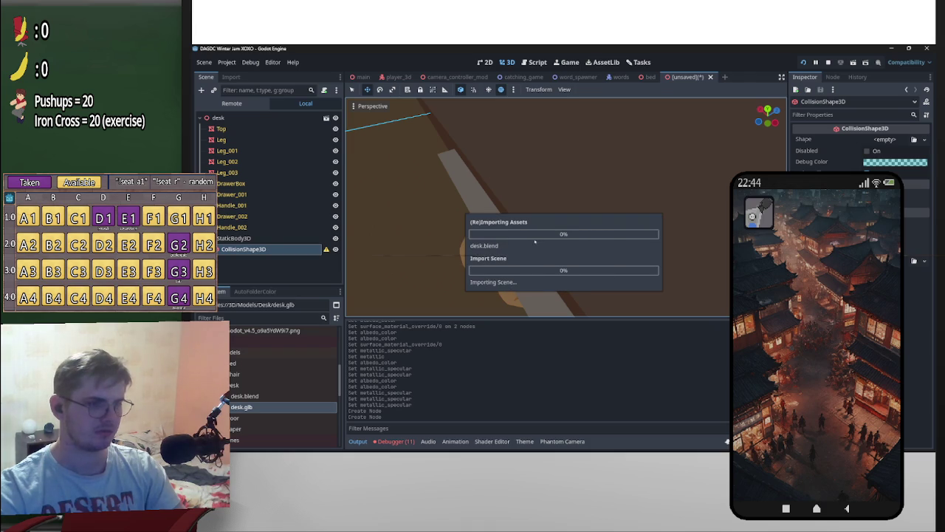
# Step: View the drawers from below, deselect, and zoom in on a handle in Top Orthogonal view
pyautogui.moveTo(579, 211)
pyautogui.mouseDown(button='middle')
pyautogui.moveTo(703, 127)
pyautogui.moveTo(695, 261)
pyautogui.moveTo(612, 280)
pyautogui.moveTo(620, 206)
pyautogui.moveTo(710, 209)
pyautogui.moveTo(633, 258)
pyautogui.moveTo(683, 298)
pyautogui.moveTo(692, 281)
pyautogui.moveTo(686, 295)
pyautogui.mouseUp(button='middle')
pyautogui.scroll(-3, 648, 268)
pyautogui.click(710, 209)
pyautogui.click(768, 109)
pyautogui.scroll(3, 631, 112)
pyautogui.scroll(2, 631, 112)
pyautogui.scroll(2, 661, 167)
pyautogui.scroll(2, 534, 167)
pyautogui.hotkey('alt', 'Tab')
# Step: Switch Blender to top view and undo back to the upper handle selection
pyautogui.moveTo(584, 307); pyautogui.dragTo(584, 305, button='middle')
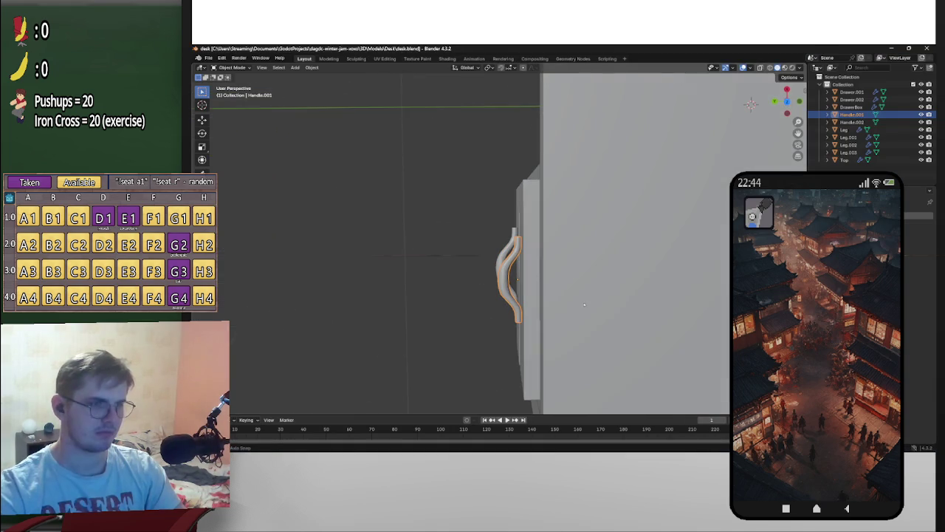
pyautogui.click(787, 100)
pyautogui.scroll(5, 453, 249)
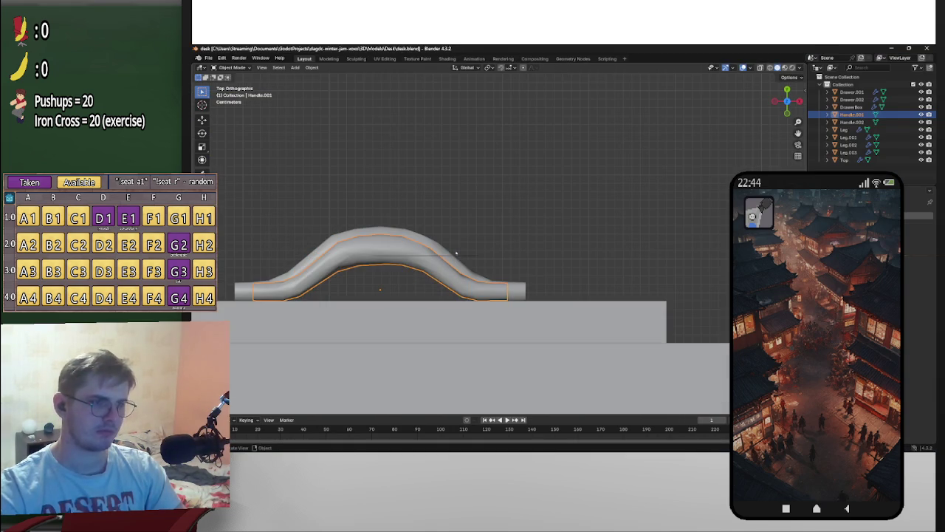
pyautogui.scroll(2, 439, 252)
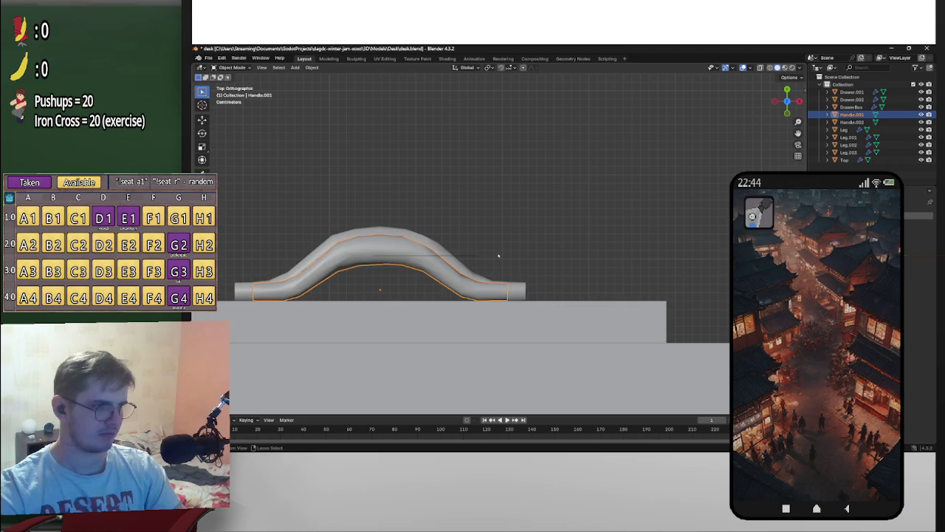
pyautogui.hotkey('ctrl', 'z')
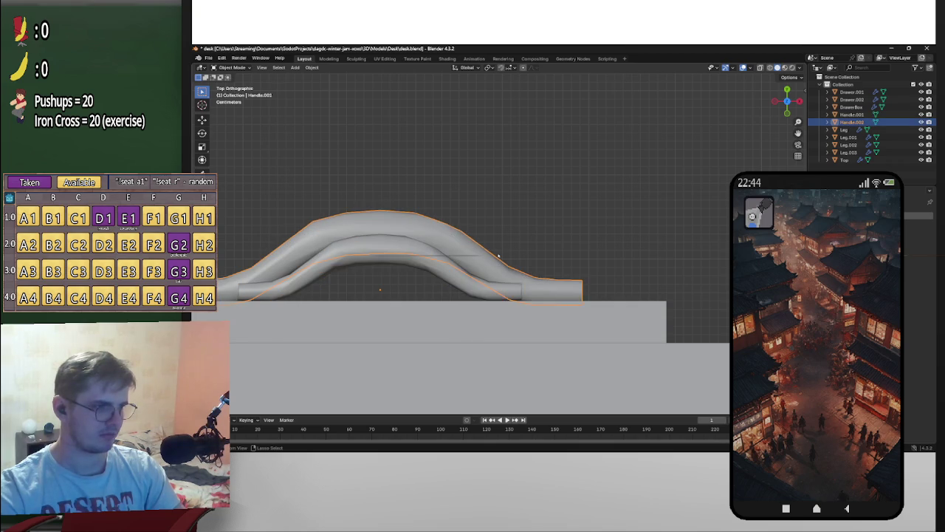
pyautogui.hotkey('ctrl', 'z')
pyautogui.moveTo(503, 255)
pyautogui.keyDown('shift'); pyautogui.mouseDown(button='middle')
pyautogui.moveTo(662, 260)
pyautogui.moveTo(574, 229)
pyautogui.moveTo(582, 219)
pyautogui.mouseUp(button='middle'); pyautogui.keyUp('shift')
# Step: Narrow the top handle along one axis and the bottom handle along X
pyautogui.press('s')
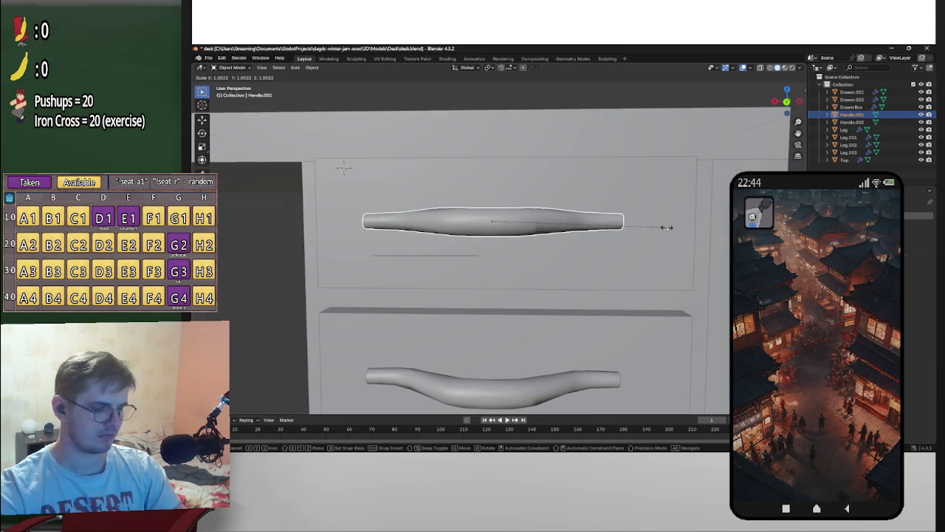
pyautogui.press('z')
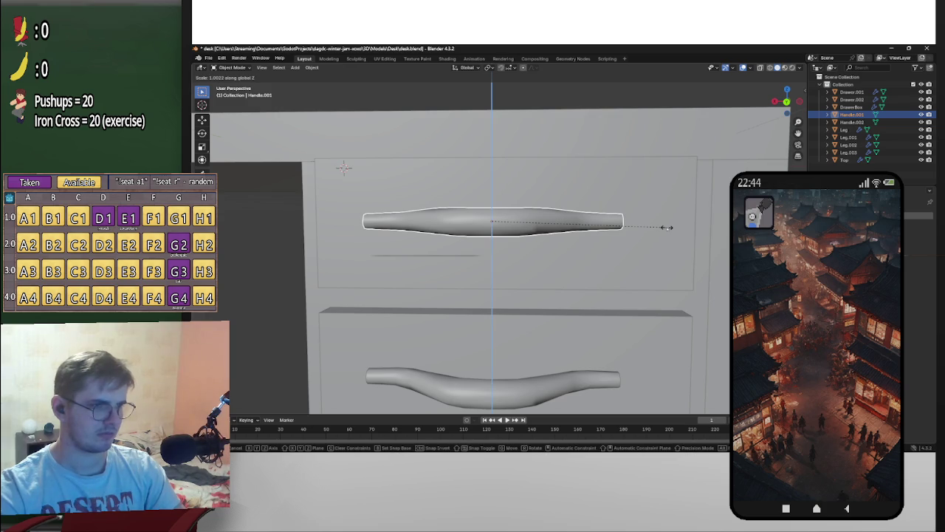
pyautogui.click(629, 224)
pyautogui.click(617, 371)
pyautogui.press('s')
pyautogui.press('x')
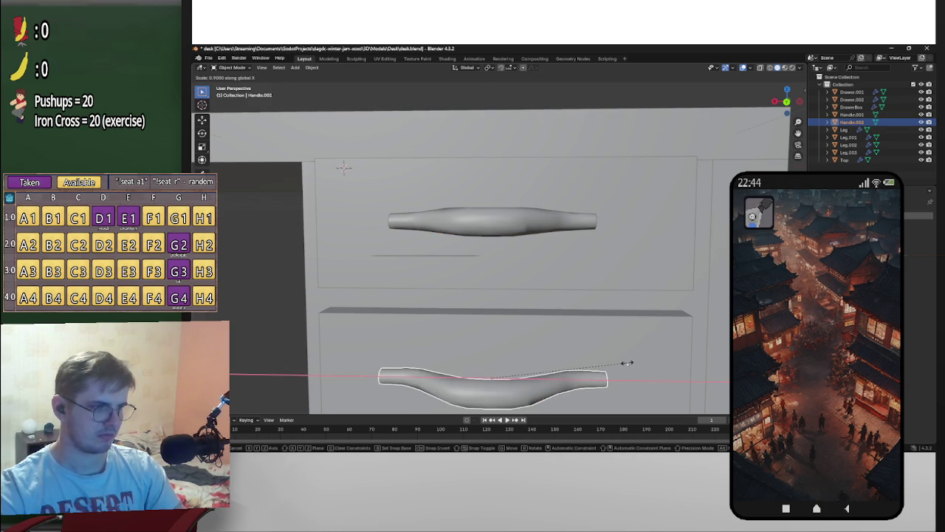
pyautogui.click(616, 362)
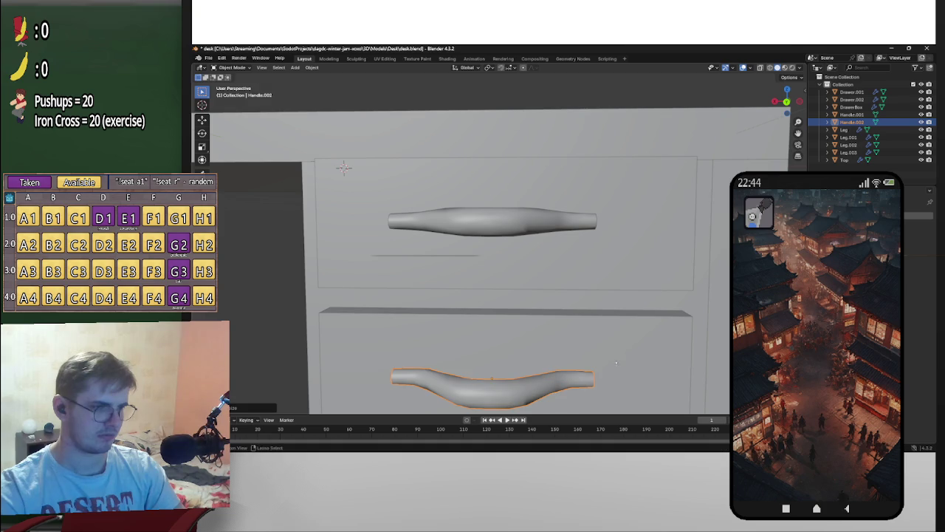
# Step: Select both handles and scale them along Y to about 0.906
pyautogui.click(787, 89)
pyautogui.moveTo(611, 220)
pyautogui.mouseDown(button='middle')
pyautogui.moveTo(529, 213)
pyautogui.moveTo(507, 309)
pyautogui.mouseUp(button='middle')
pyautogui.keyDown('shift'); pyautogui.click(507, 309); pyautogui.keyUp('shift')
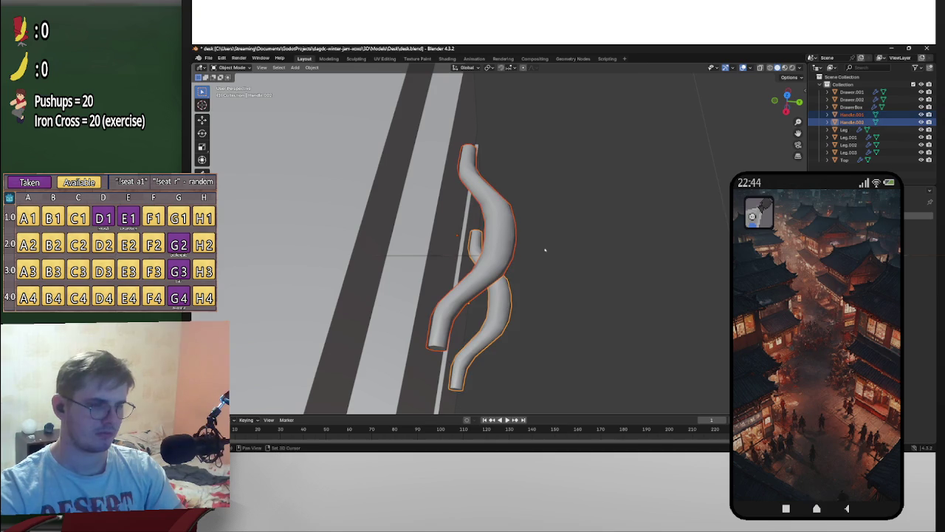
pyautogui.press('s')
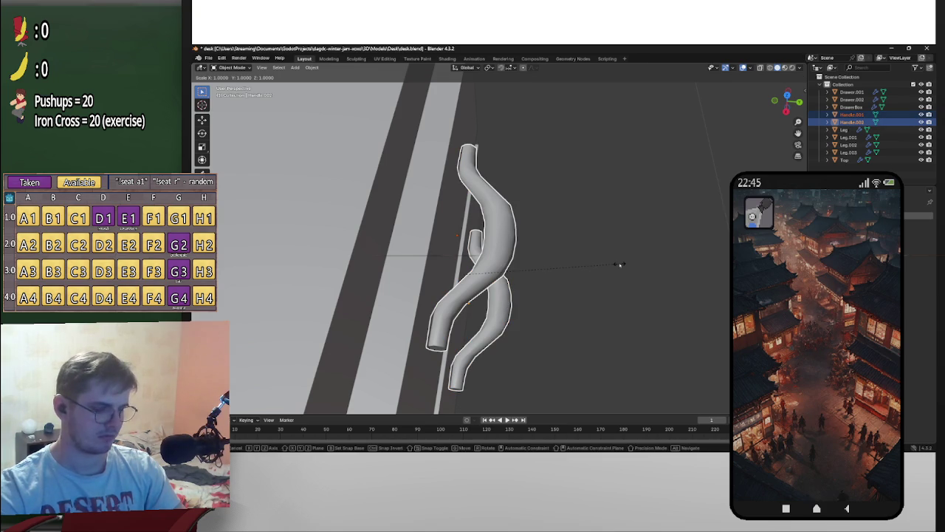
pyautogui.press('y')
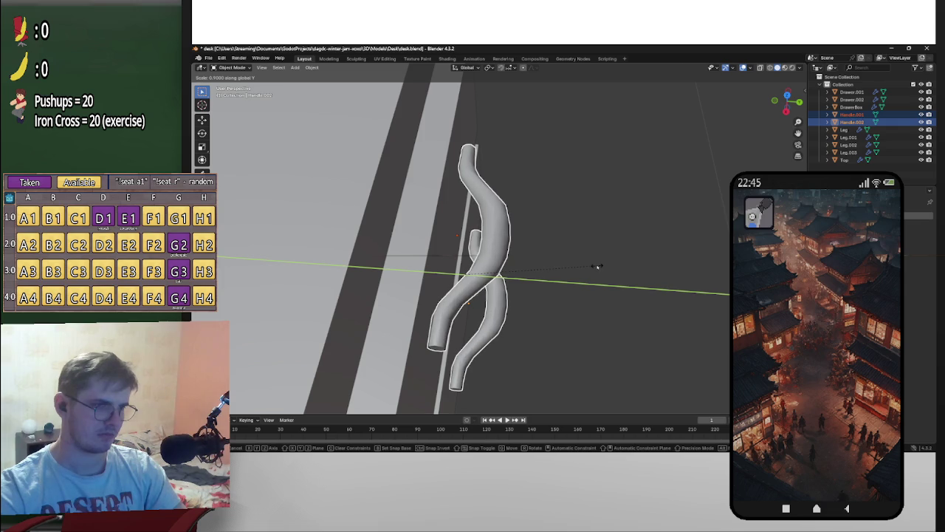
pyautogui.click(594, 266)
# Step: Shrink the top handle slightly and scale the bottom handle by 0.9
pyautogui.moveTo(595, 265); pyautogui.dragTo(354, 179, button='middle')
pyautogui.scroll(-2, 510, 211)
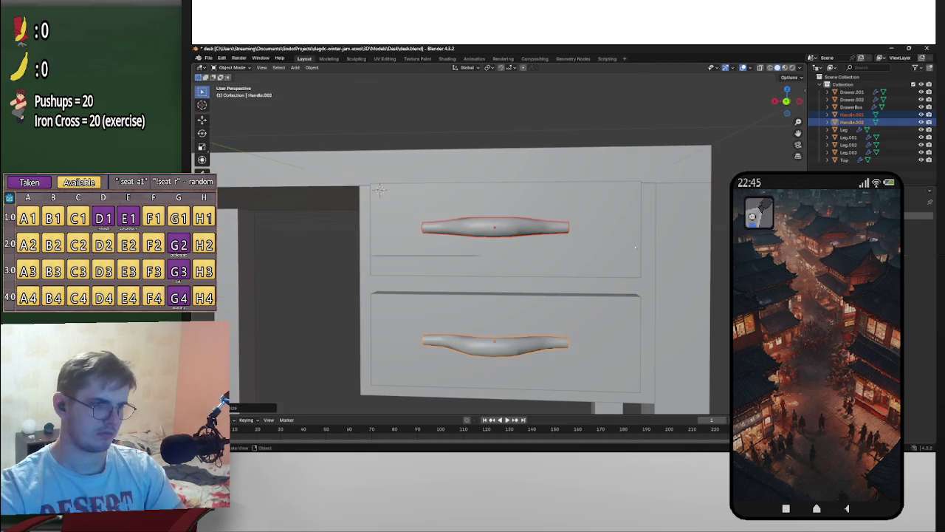
pyautogui.click(565, 226)
pyautogui.press('s')
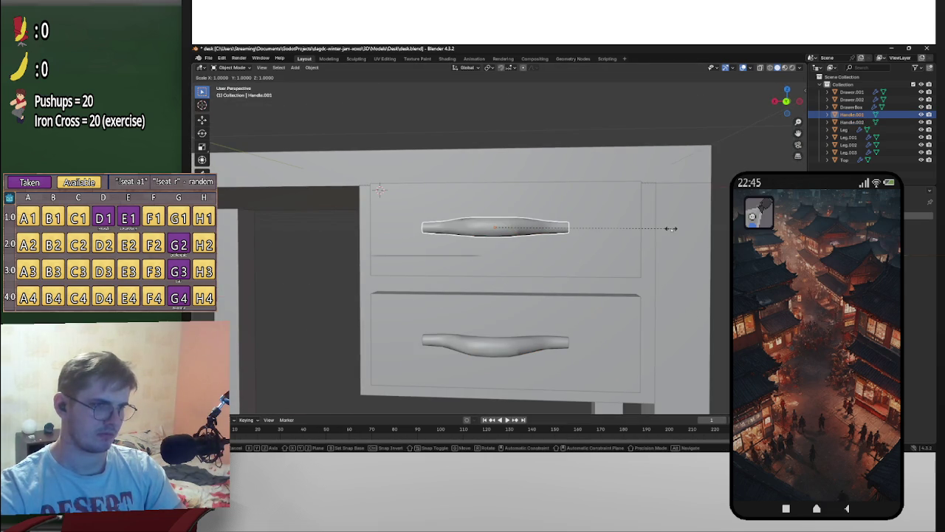
pyautogui.click(658, 229)
pyautogui.click(526, 343)
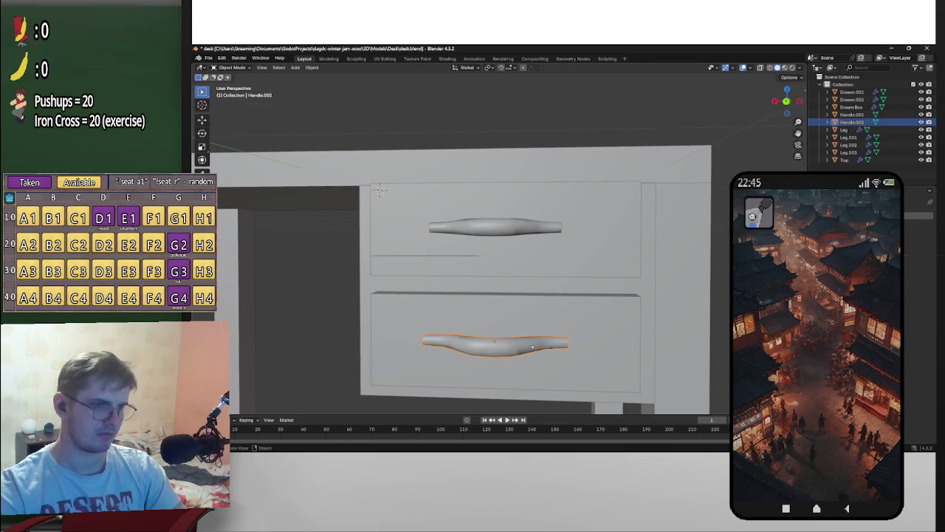
pyautogui.write('s.9')
pyautogui.press('Return')
# Step: Save desk.blend and export it as glTF 2.0 after cancelling an FBX export
pyautogui.moveTo(533, 345); pyautogui.dragTo(506, 267, button='middle')
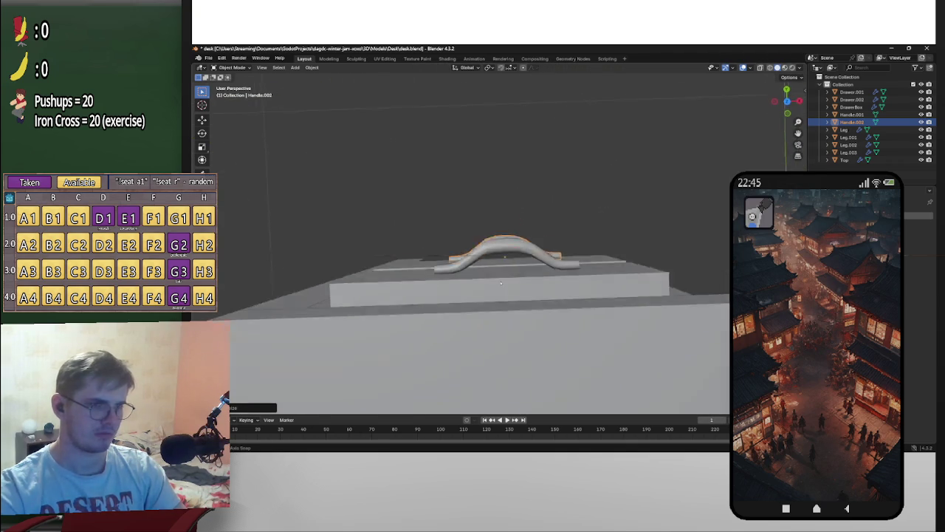
pyautogui.press('KP_7')
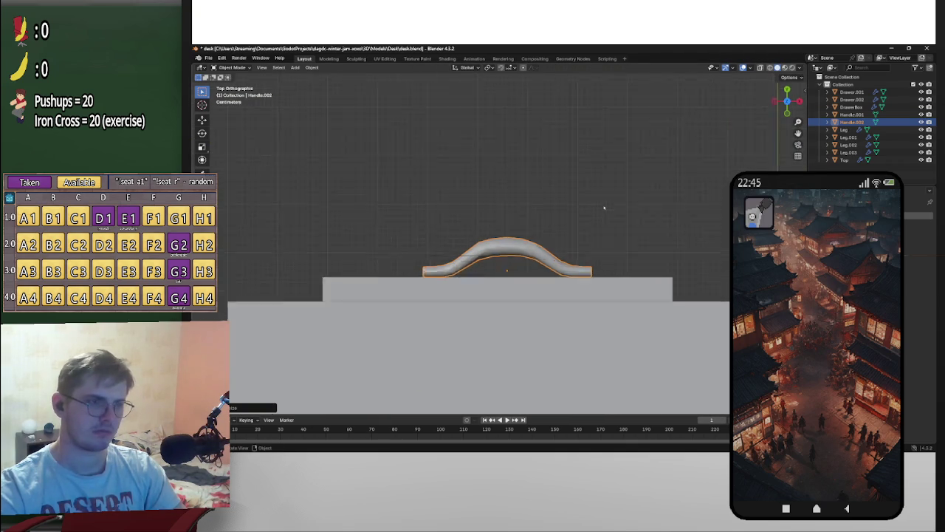
pyautogui.hotkey('ctrl', 's')
pyautogui.click(209, 58)
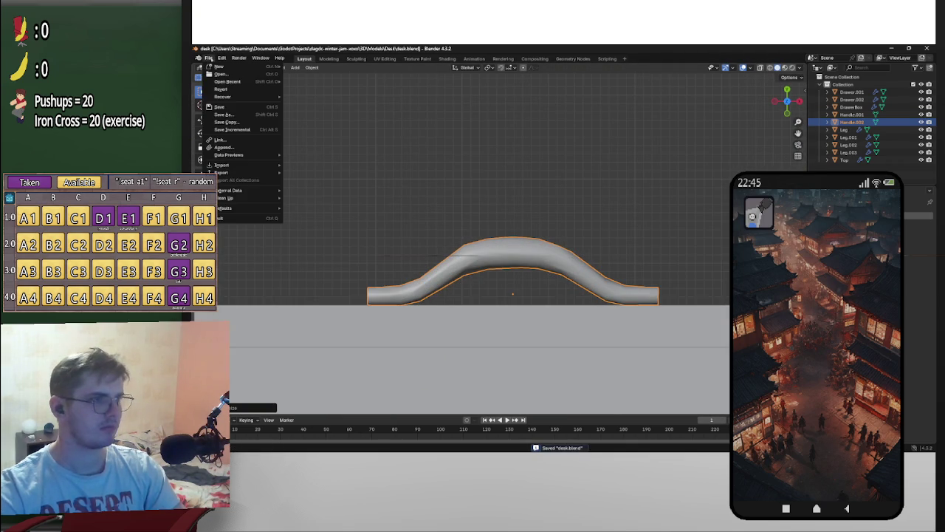
pyautogui.moveTo(226, 172)
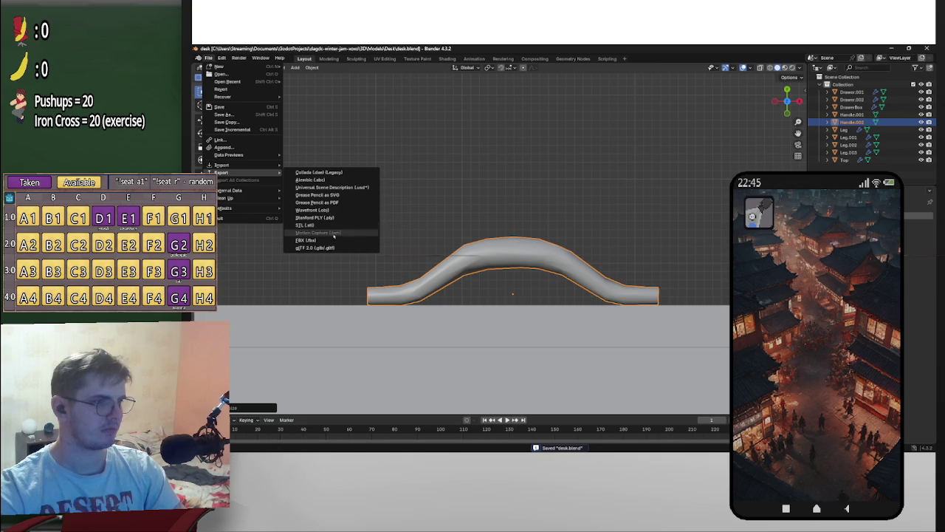
pyautogui.click(335, 242)
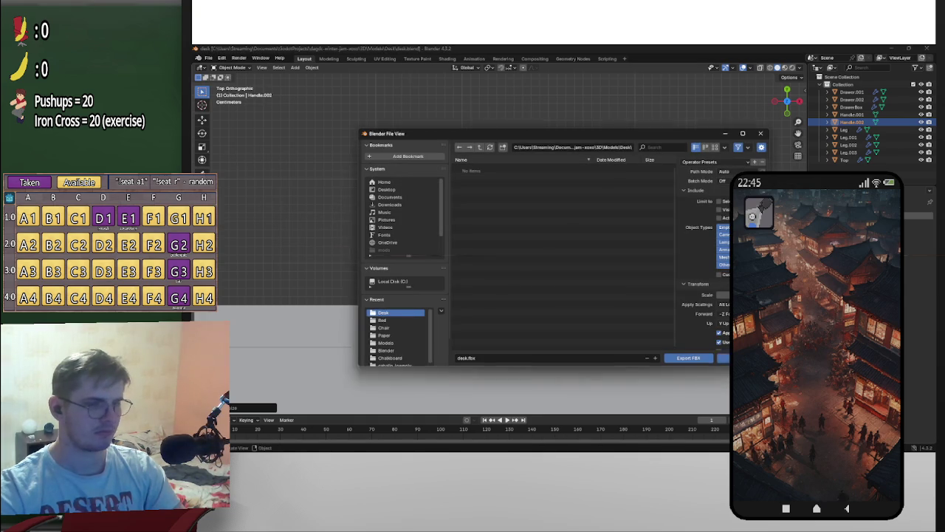
pyautogui.click(688, 357)
pyautogui.click(209, 59)
pyautogui.moveTo(220, 172)
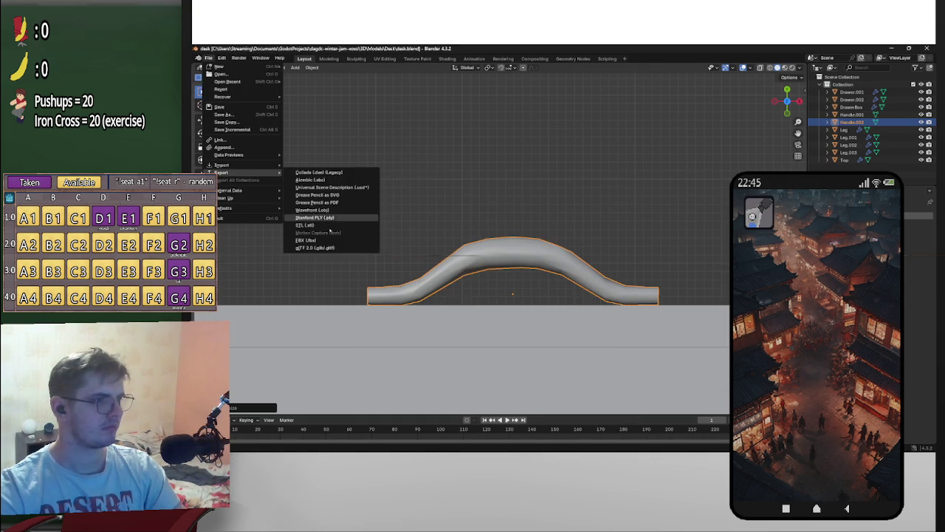
pyautogui.click(369, 248)
pyautogui.click(713, 354)
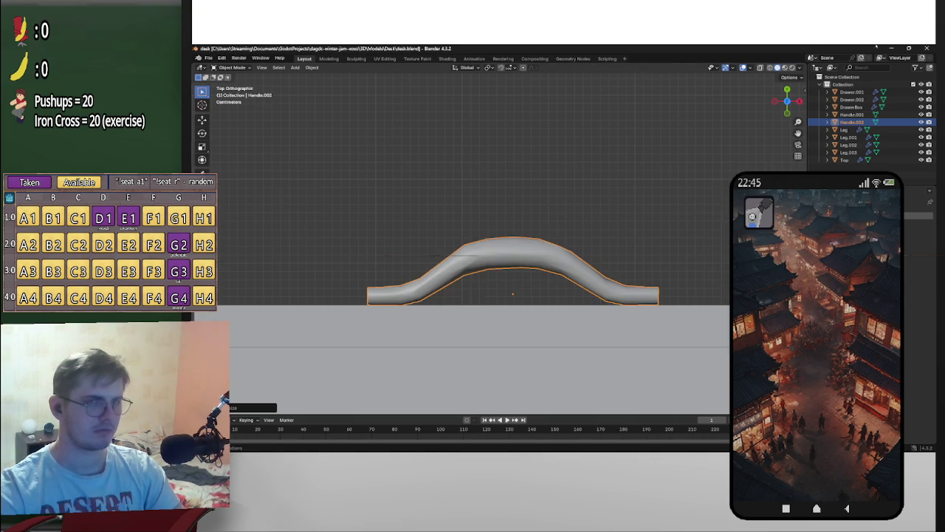
pyautogui.hotkey('alt', 'Tab')
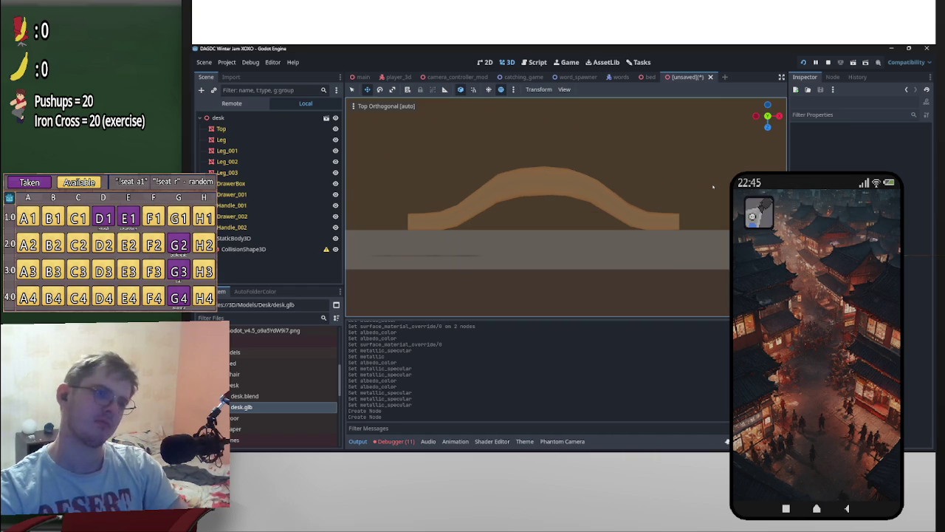
# Step: Look over the reimported desk and cancel the Save Scene As dialog
pyautogui.moveTo(699, 185); pyautogui.dragTo(579, 159, button='middle')
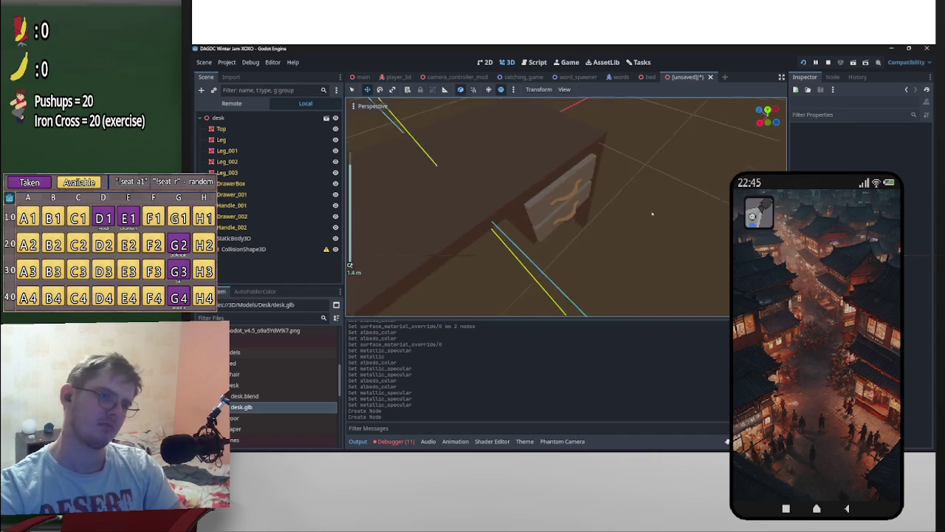
pyautogui.hotkey('ctrl', 's')
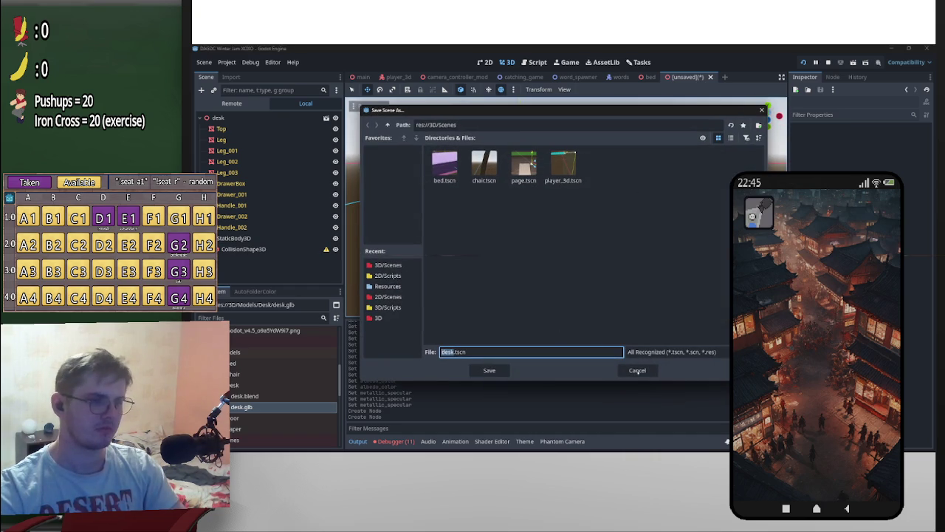
pyautogui.click(637, 370)
# Step: Select the CollisionShape3D node and open its empty Shape field's type list
pyautogui.click(244, 249)
pyautogui.scroll(2, 621, 205)
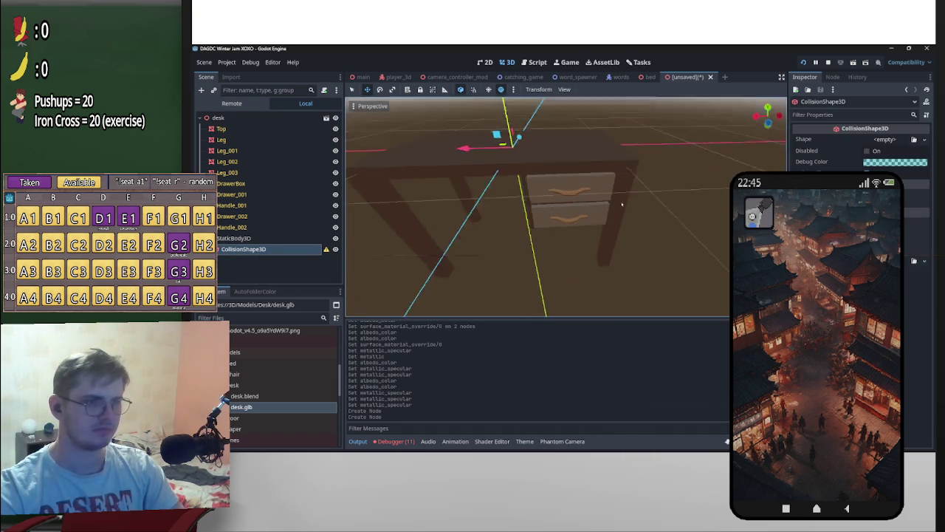
pyautogui.moveTo(622, 204); pyautogui.dragTo(665, 184, button='middle')
pyautogui.scroll(-2, 665, 185)
pyautogui.click(886, 139)
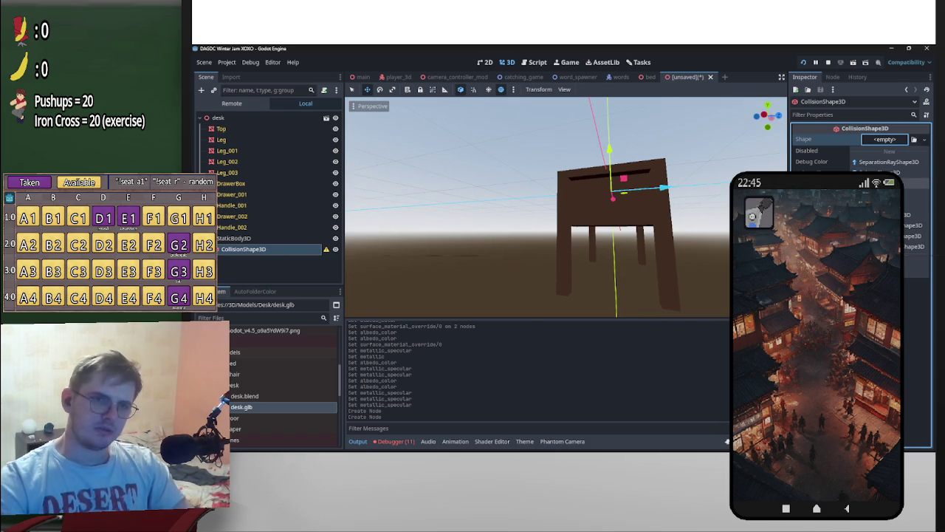
# Step: Assign a BoxShape3D to the collision node and view the desk from the rear orthogonal view
pyautogui.click(886, 172)
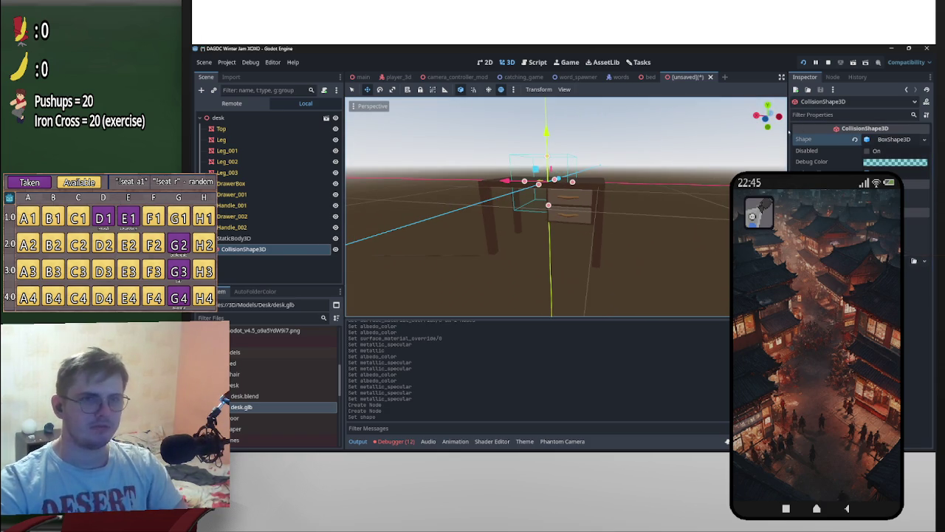
pyautogui.click(778, 116)
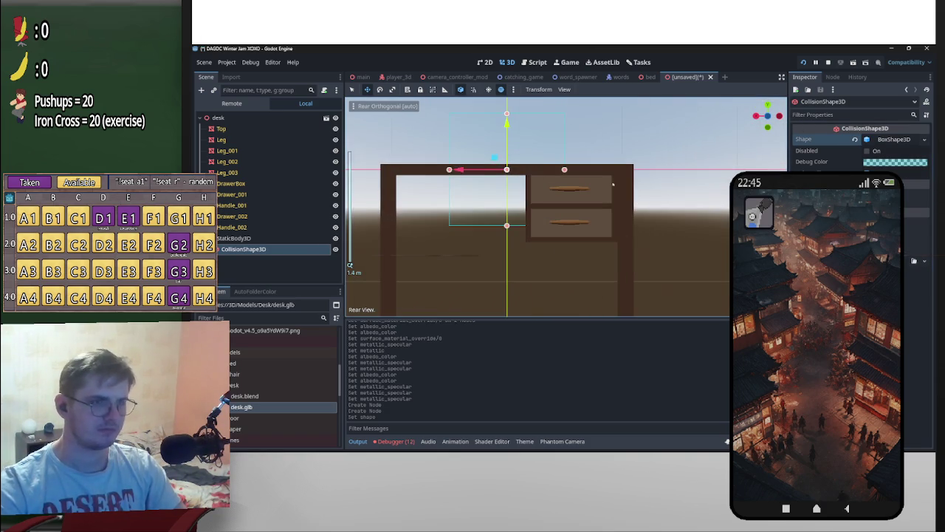
pyautogui.scroll(-2, 565, 208)
pyautogui.scroll(-1, 566, 208)
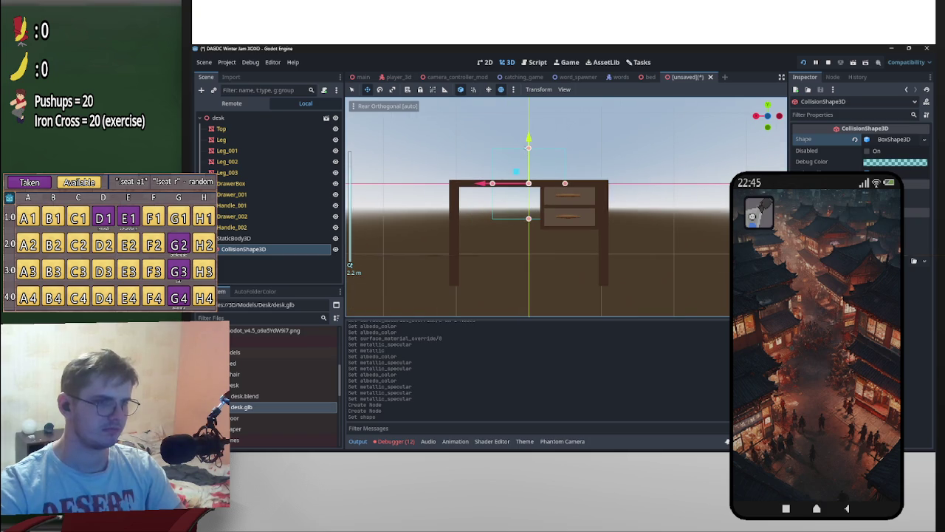
# Step: Select the Top mesh in the Scene tree and view the desk at an angle
pyautogui.click(256, 129)
pyautogui.scroll(-2, 574, 264)
pyautogui.scroll(-1, 574, 264)
pyautogui.moveTo(574, 264); pyautogui.dragTo(546, 244, button='middle')
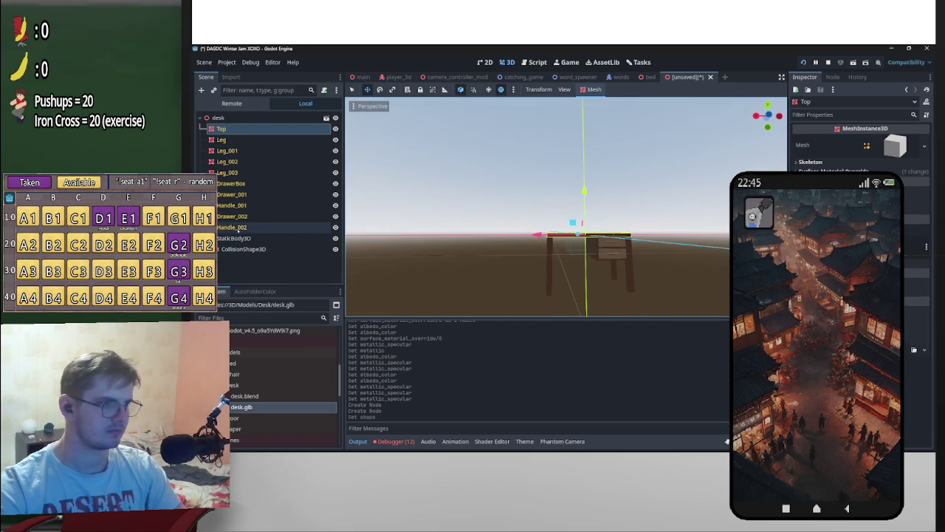
# Step: Select the ten meshes from Top to Handle_002 in rear orthogonal view, undoing a misplaced move
pyautogui.keyDown('shift'); pyautogui.click(239, 228); pyautogui.keyUp('shift')
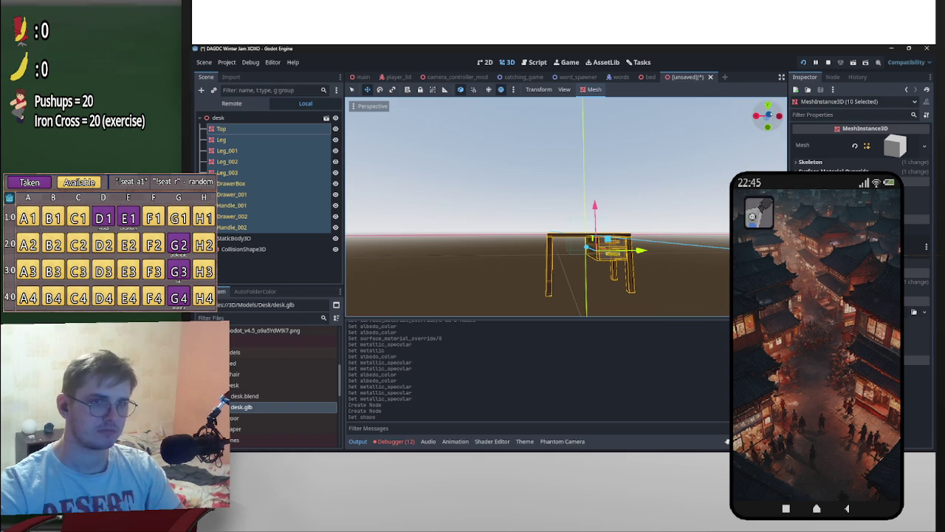
pyautogui.press('ctrl+KP_1')
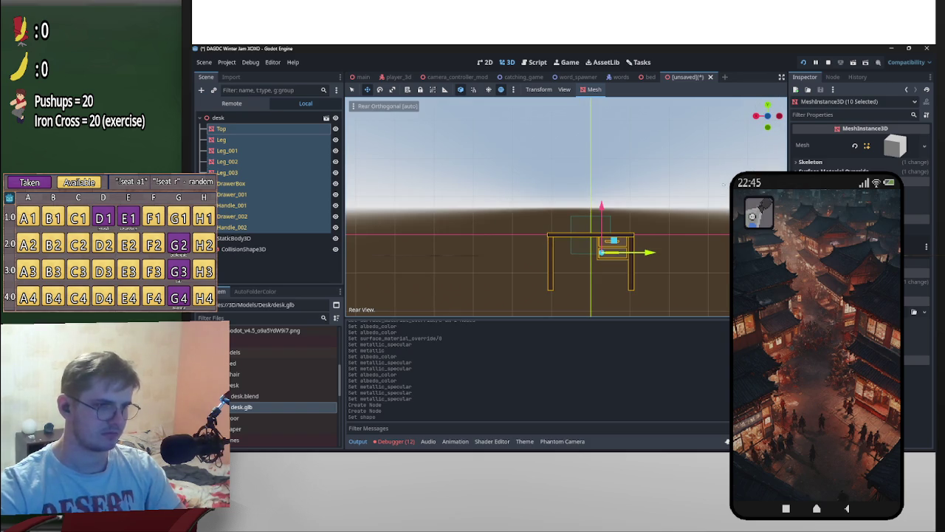
pyautogui.moveTo(602, 209)
pyautogui.mouseDown()
pyautogui.moveTo(604, 192)
pyautogui.moveTo(605, 238)
pyautogui.moveTo(603, 150)
pyautogui.moveTo(603, 193)
pyautogui.mouseUp()
pyautogui.hotkey('ctrl', 'z')
# Step: Turn off local space and drag the Y arrow to lift the meshes above the box
pyautogui.click(461, 89)
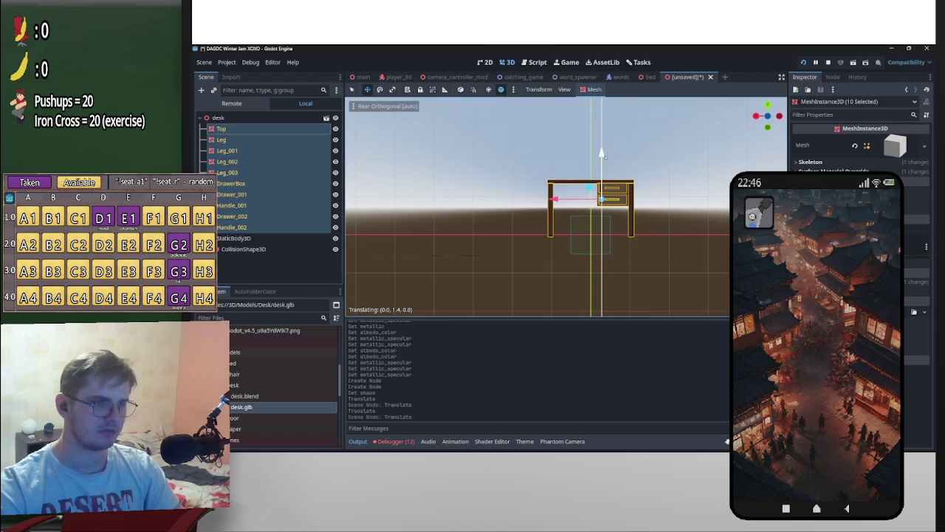
pyautogui.scroll(4, 603, 194)
pyautogui.moveTo(641, 140); pyautogui.dragTo(641, 138)
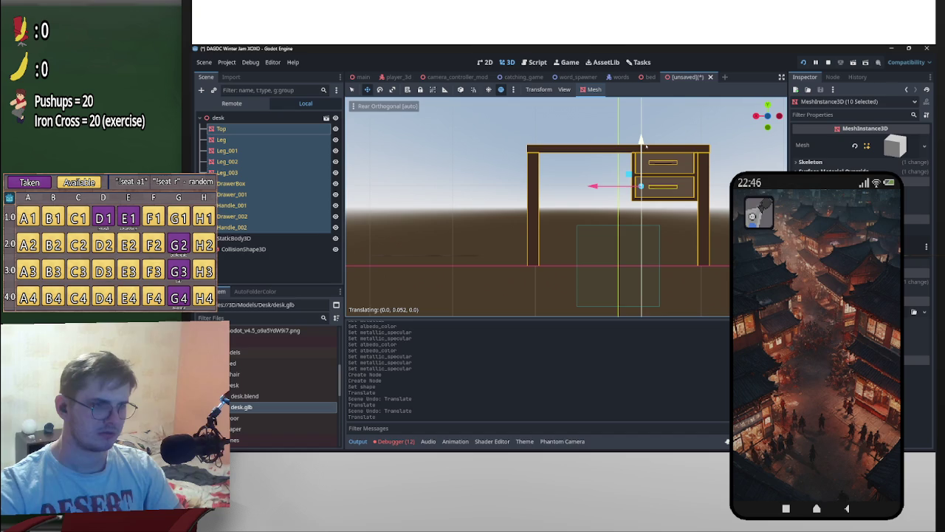
pyautogui.moveTo(641, 140); pyautogui.dragTo(641, 141)
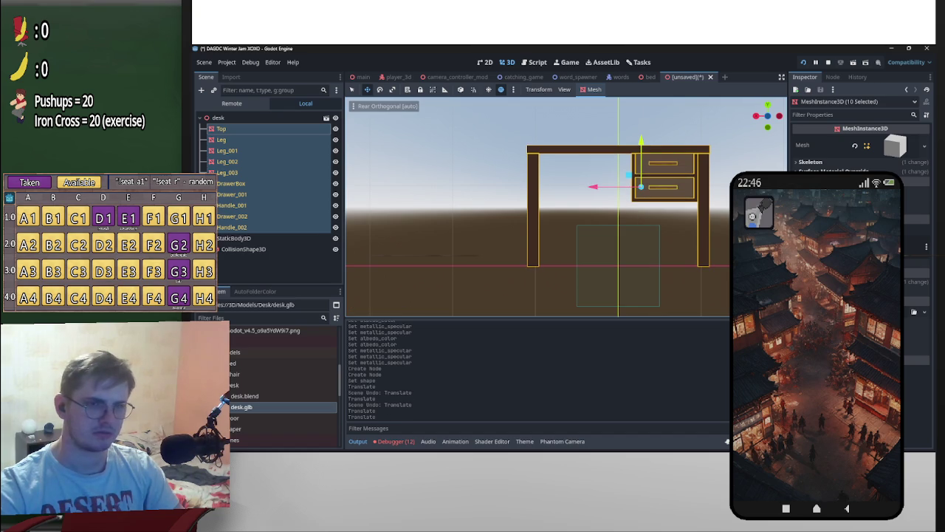
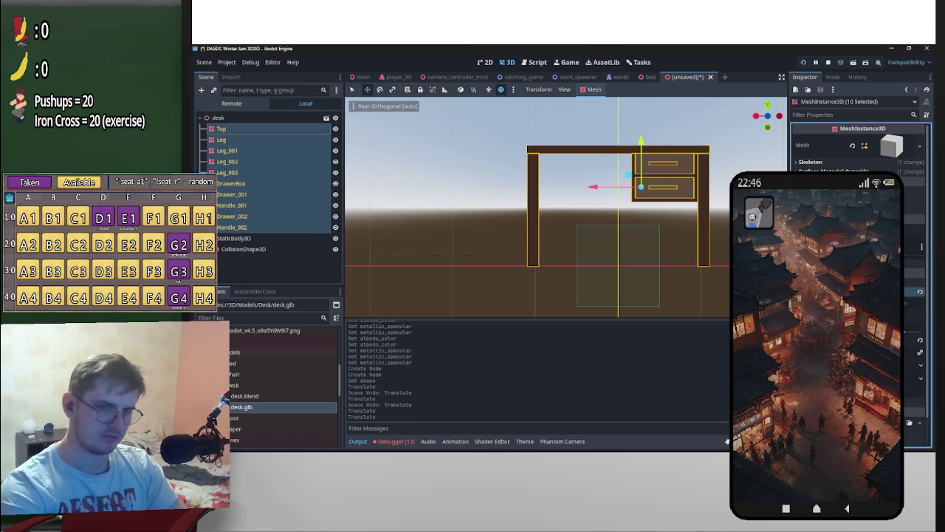
# Step: Nudge the ten selected desk meshes slightly upward along the Y axis
pyautogui.press('Return')
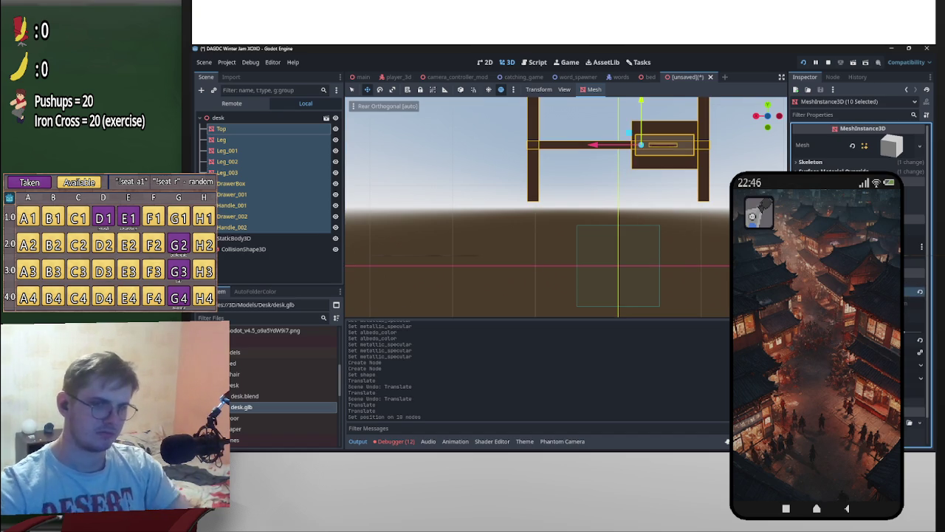
pyautogui.hotkey('ctrl', 'z')
pyautogui.moveTo(641, 140); pyautogui.dragTo(653, 145)
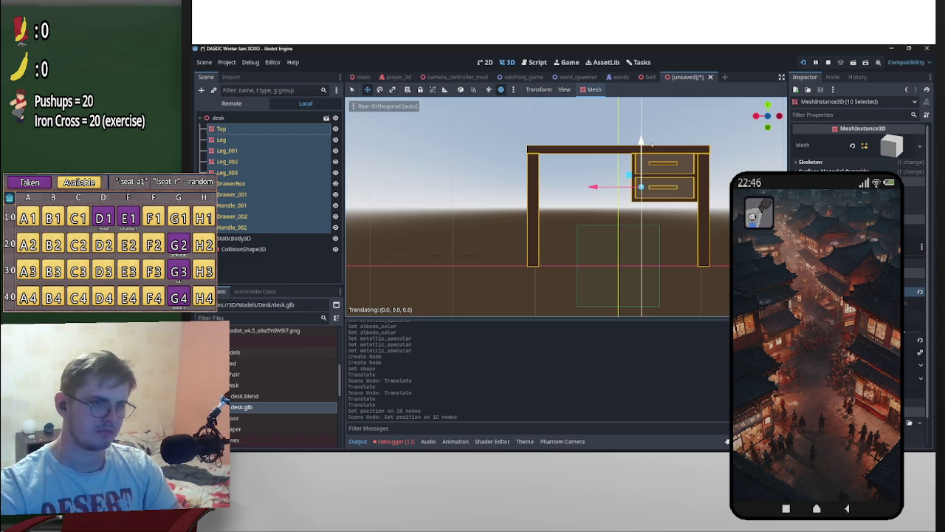
pyautogui.scroll(4, 649, 148)
pyautogui.scroll(3, 642, 152)
pyautogui.scroll(2, 635, 155)
pyautogui.scroll(1, 629, 159)
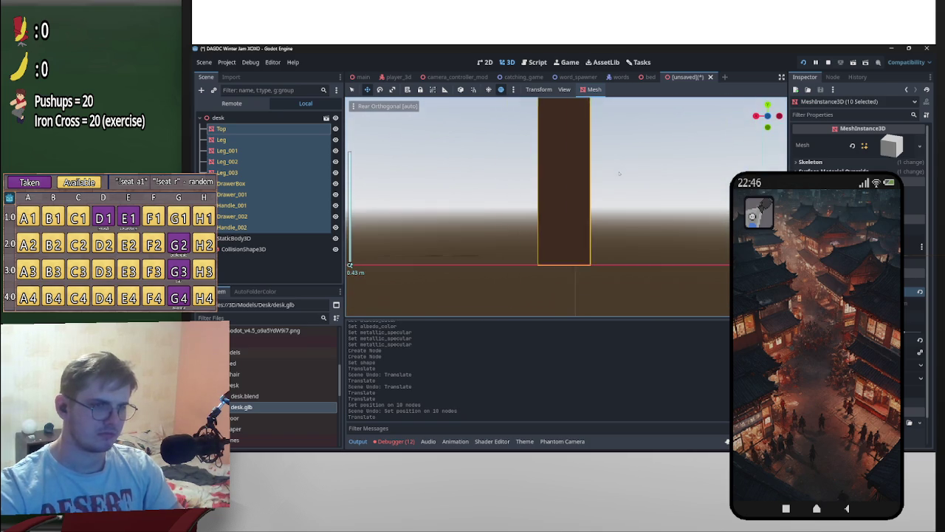
pyautogui.scroll(-5, 630, 159)
pyautogui.scroll(-5, 664, 171)
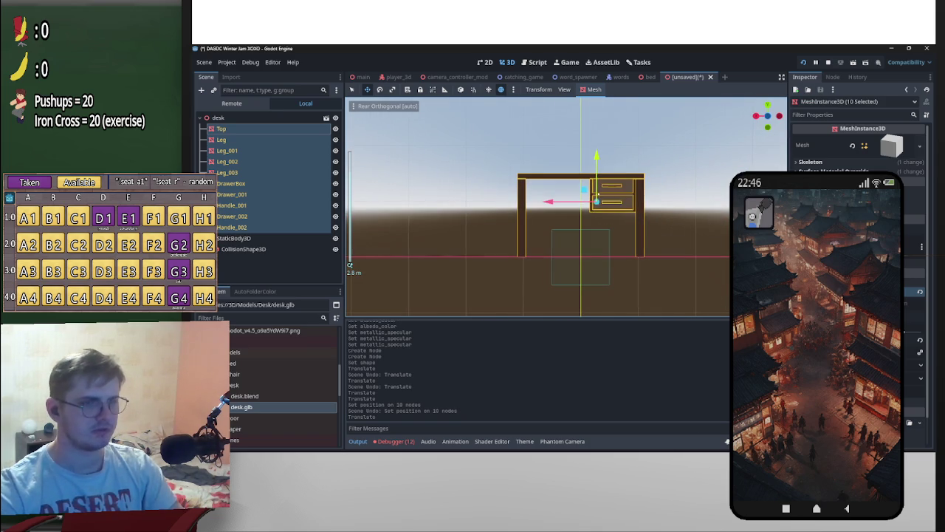
# Step: Cancel the Save Scene As dialog without saving, then select the desk's collision shape
pyautogui.hotkey('ctrl', 's')
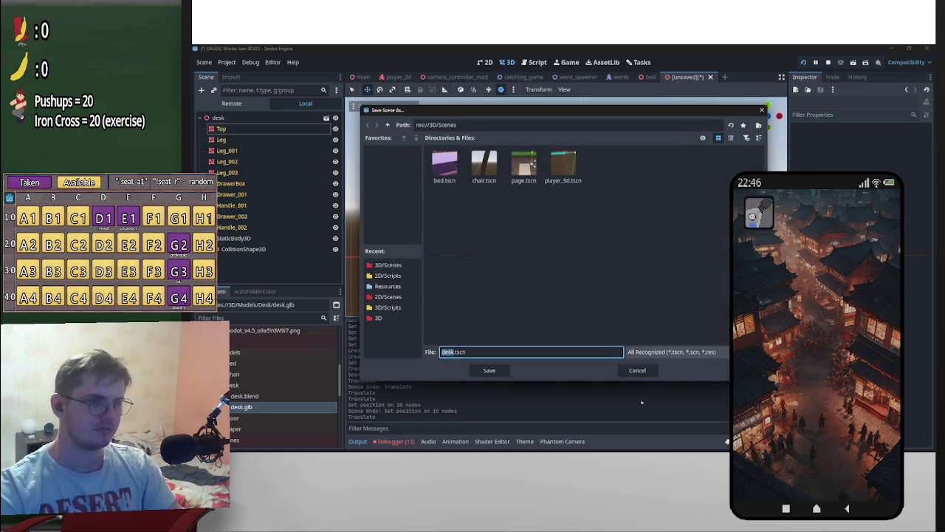
pyautogui.click(633, 363)
pyautogui.click(601, 235)
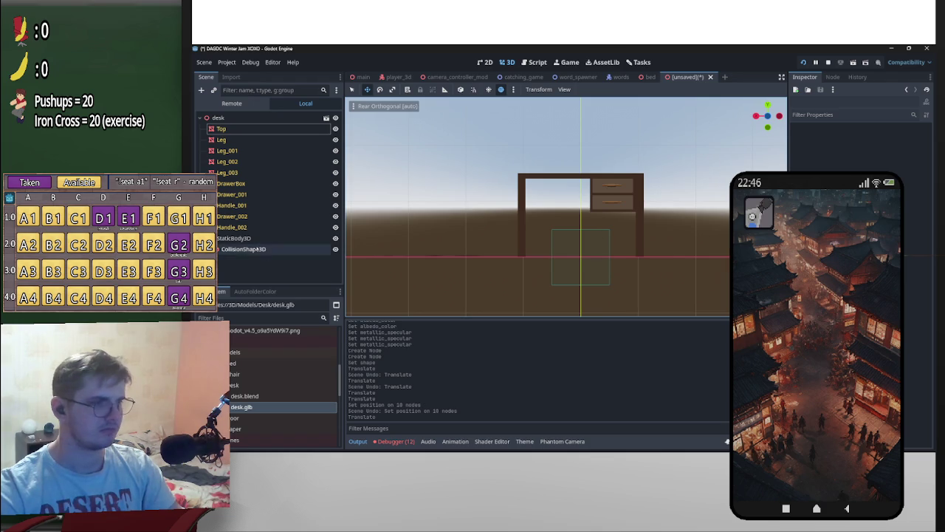
# Step: Stretch the desk's collision box to the desk's height, about 1.5
pyautogui.scroll(2, 600, 235)
pyautogui.scroll(2, 583, 261)
pyautogui.moveTo(565, 255); pyautogui.dragTo(597, 150)
pyautogui.scroll(3, 550, 216)
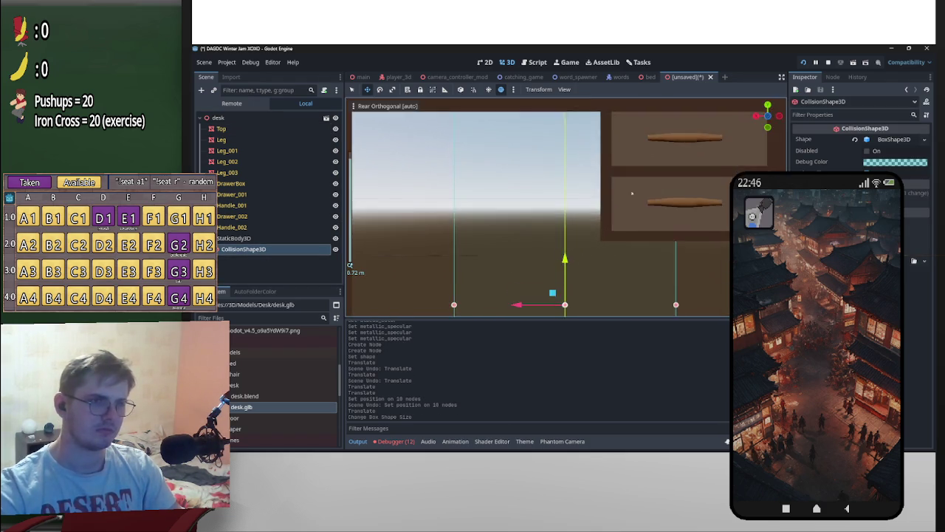
pyautogui.scroll(2, 550, 216)
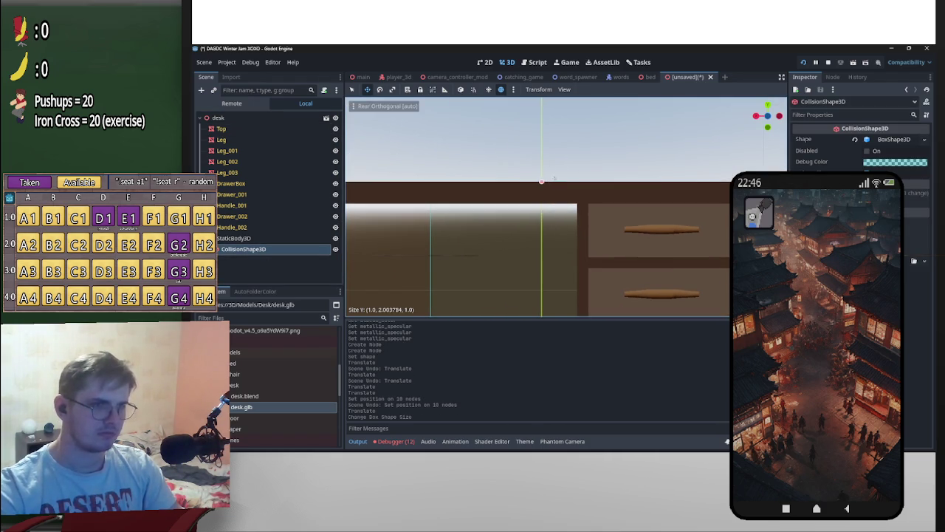
pyautogui.moveTo(557, 182); pyautogui.dragTo(558, 184)
pyautogui.scroll(-3, 576, 215)
pyautogui.scroll(2, 596, 234)
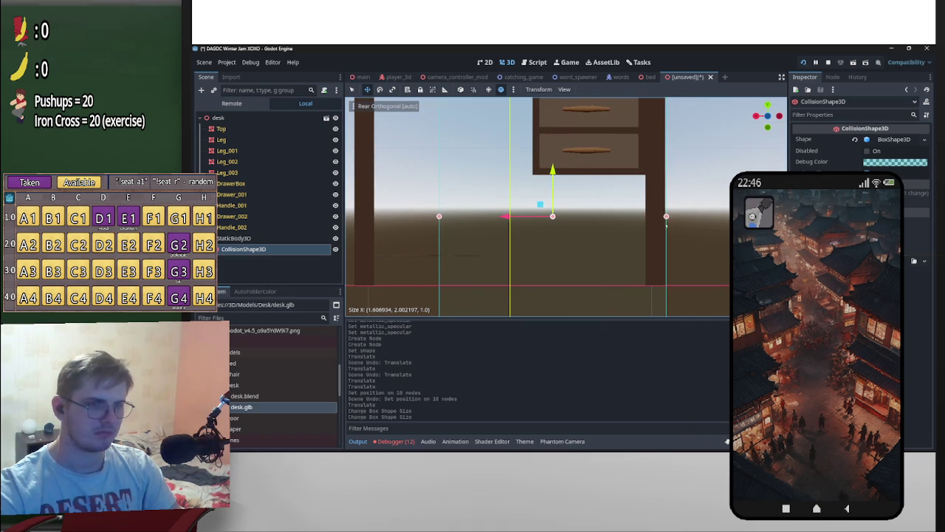
pyautogui.click(666, 225)
pyautogui.scroll(-5, 616, 291)
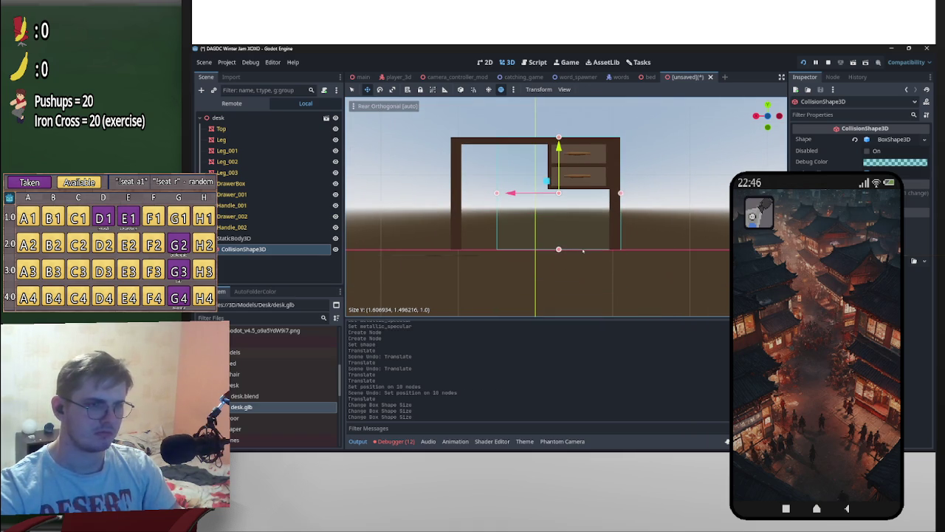
# Step: Fit the collision box to about 1.2 deep and 2.2 wide, then start saving
pyautogui.moveTo(584, 252)
pyautogui.mouseDown(button='middle')
pyautogui.moveTo(547, 259)
pyautogui.moveTo(782, 131)
pyautogui.mouseUp(button='middle')
pyautogui.scroll(3, 547, 259)
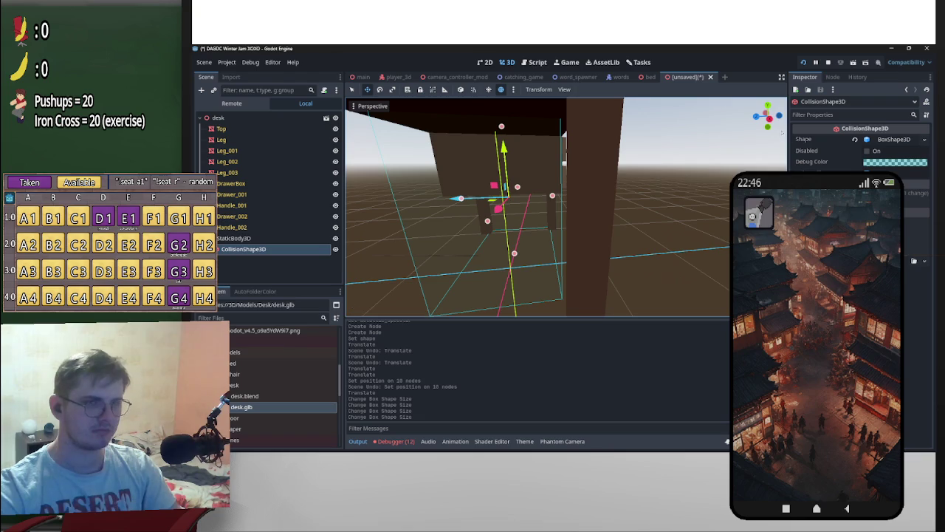
pyautogui.click(779, 116)
pyautogui.scroll(2, 562, 214)
pyautogui.scroll(2, 563, 214)
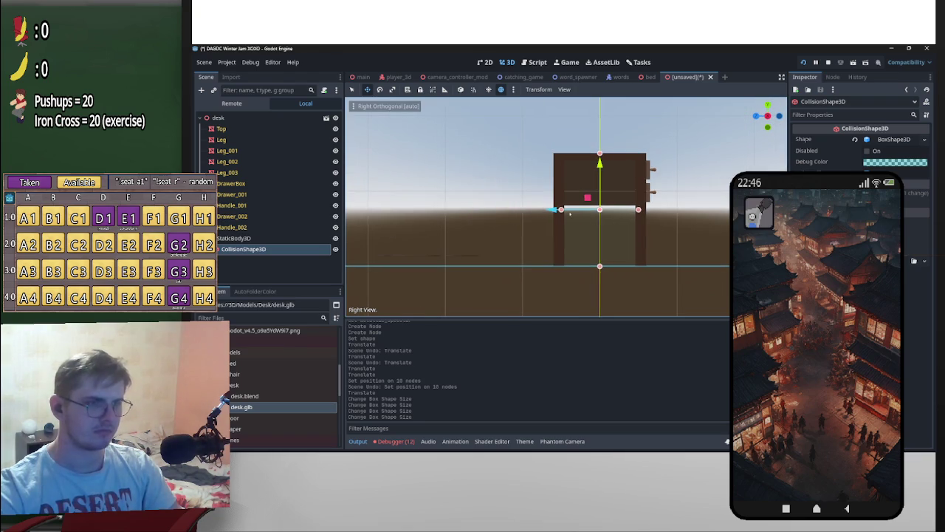
pyautogui.scroll(1, 562, 214)
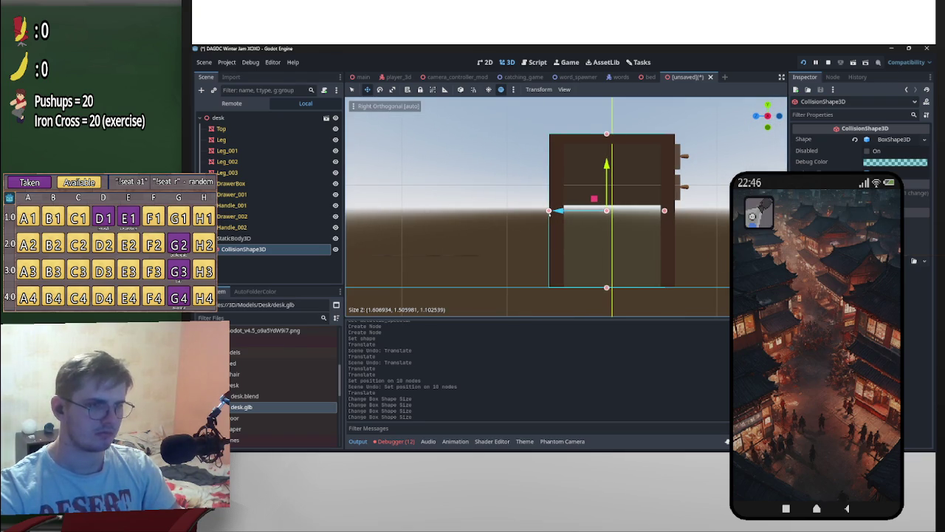
pyautogui.click(549, 211)
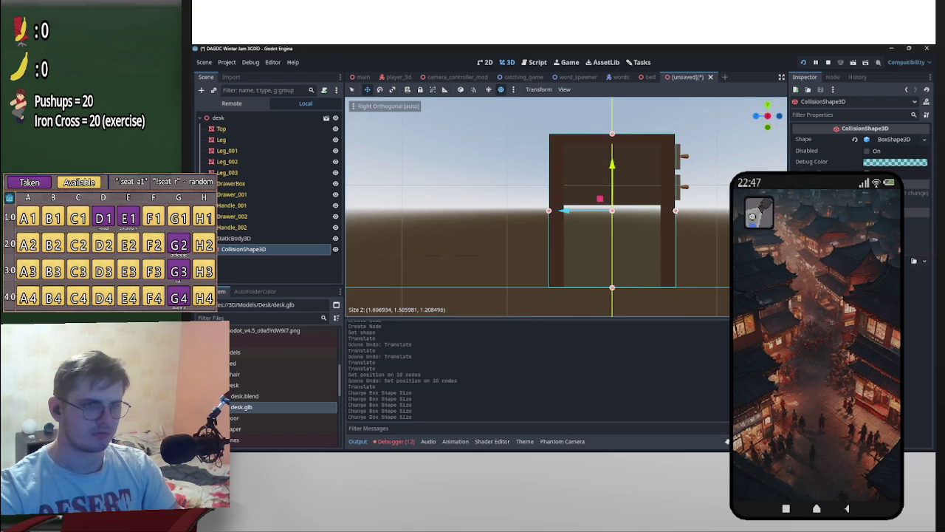
pyautogui.click(756, 116)
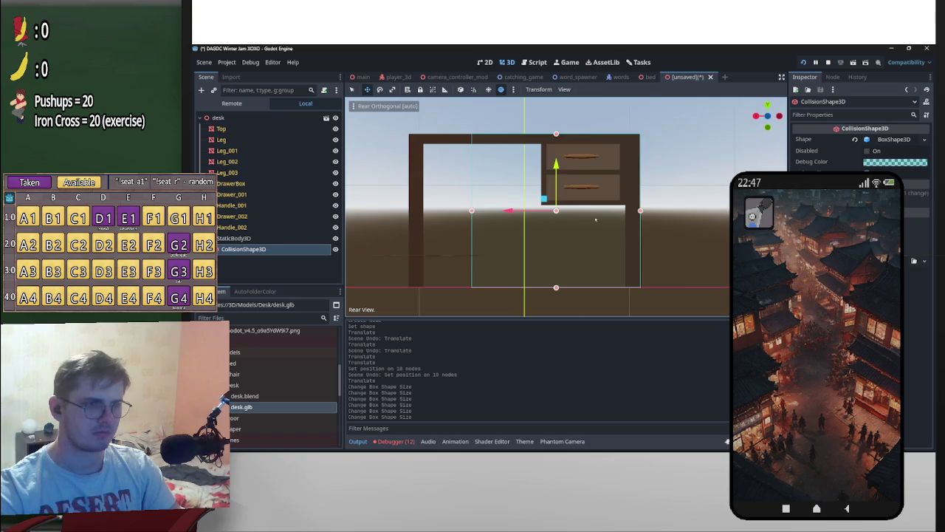
pyautogui.keyDown('shift'); pyautogui.moveTo(595, 219); pyautogui.dragTo(604, 228, button='middle'); pyautogui.keyUp('shift')
pyautogui.moveTo(541, 223); pyautogui.dragTo(525, 222)
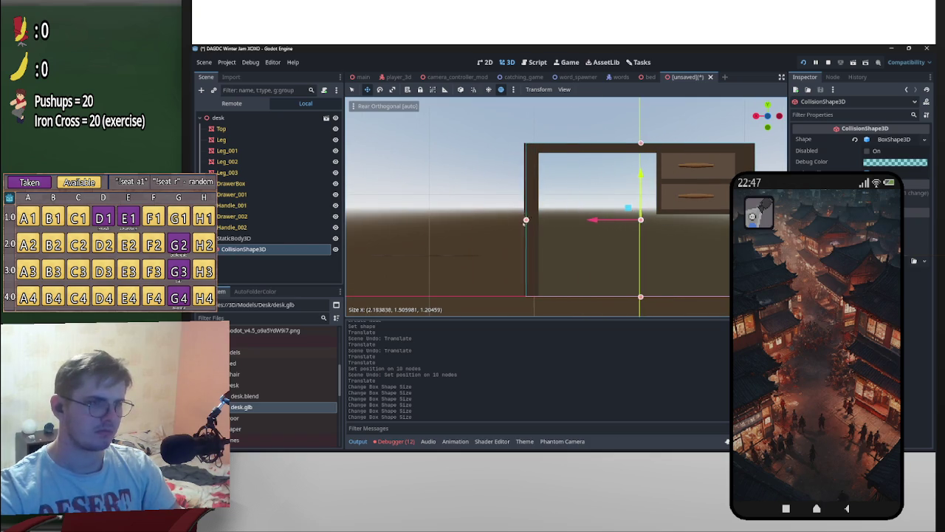
pyautogui.scroll(-3, 522, 220)
pyautogui.moveTo(522, 220); pyautogui.dragTo(615, 261, button='middle')
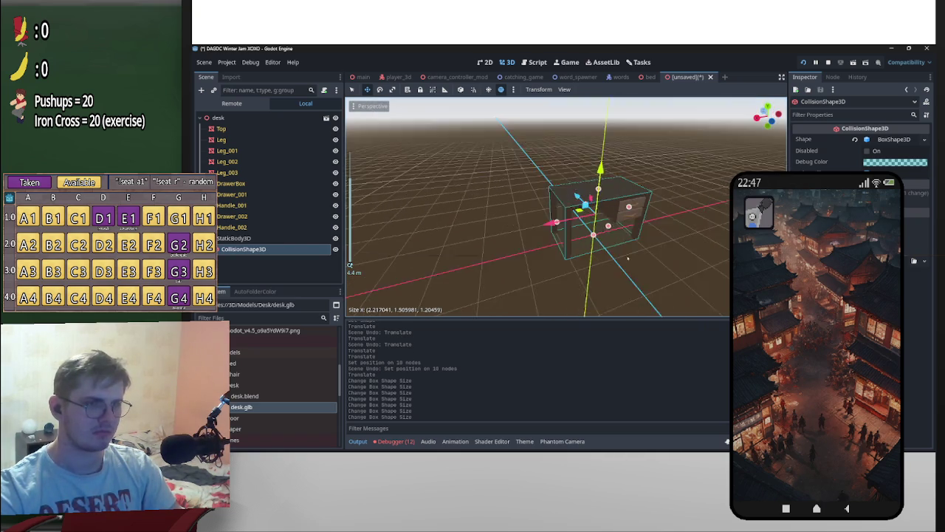
pyautogui.hotkey('ctrl', 's')
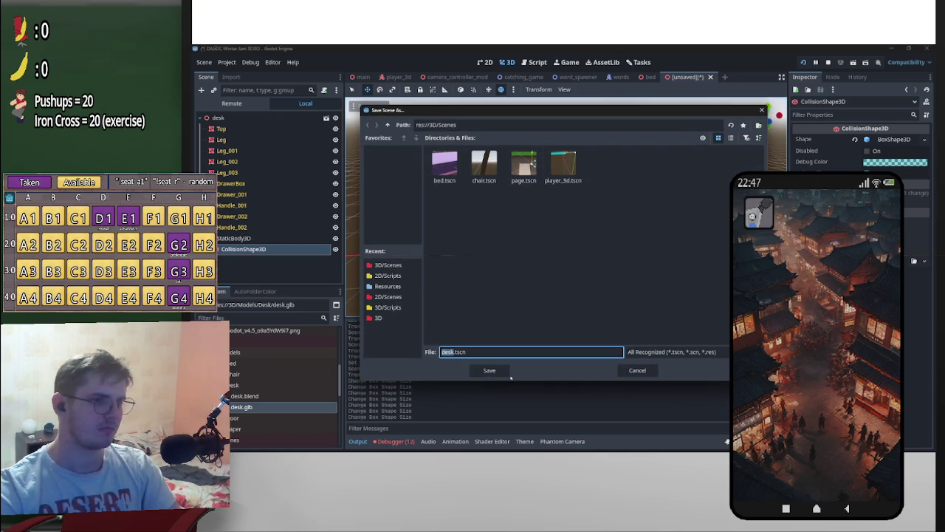
# Step: Save desk.tscn, then delete the old CSG Desk node and its children from the main room
pyautogui.click(489, 370)
pyautogui.click(362, 77)
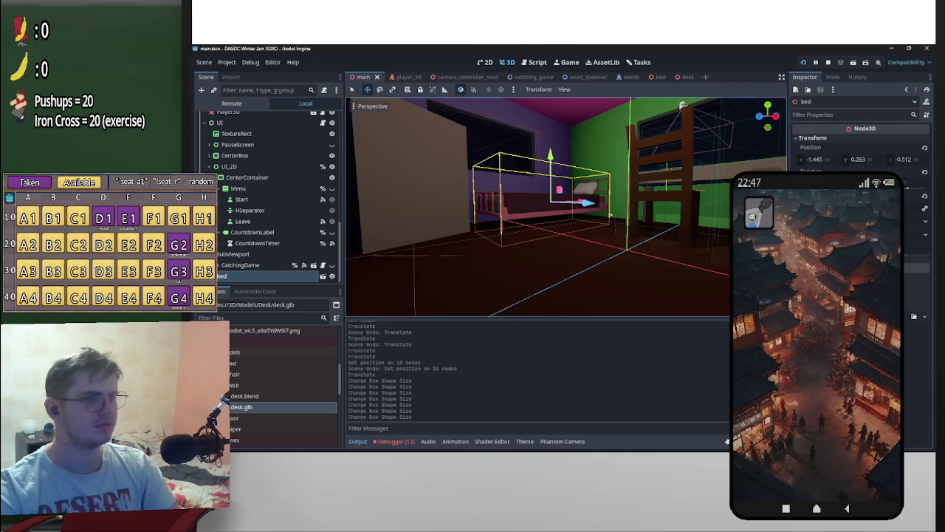
pyautogui.moveTo(561, 214); pyautogui.dragTo(624, 218, button='middle')
pyautogui.click(566, 221)
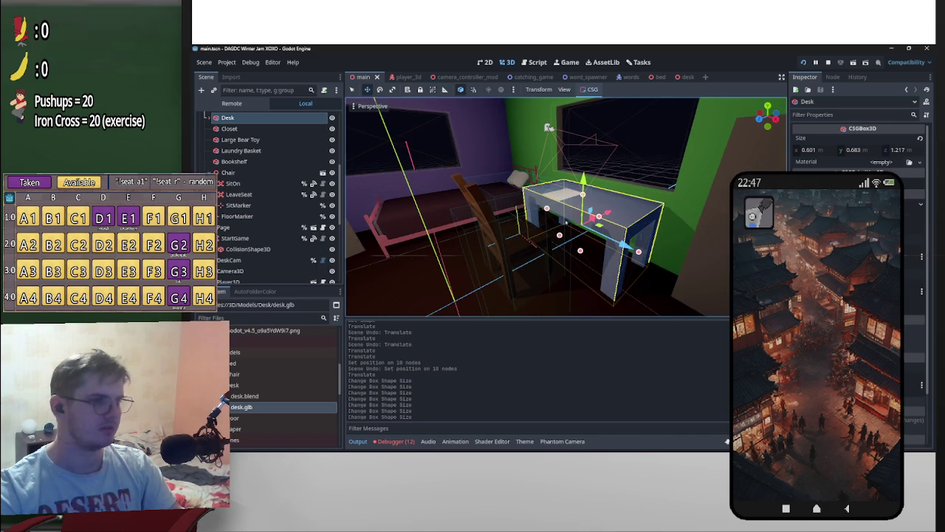
pyautogui.click(208, 118)
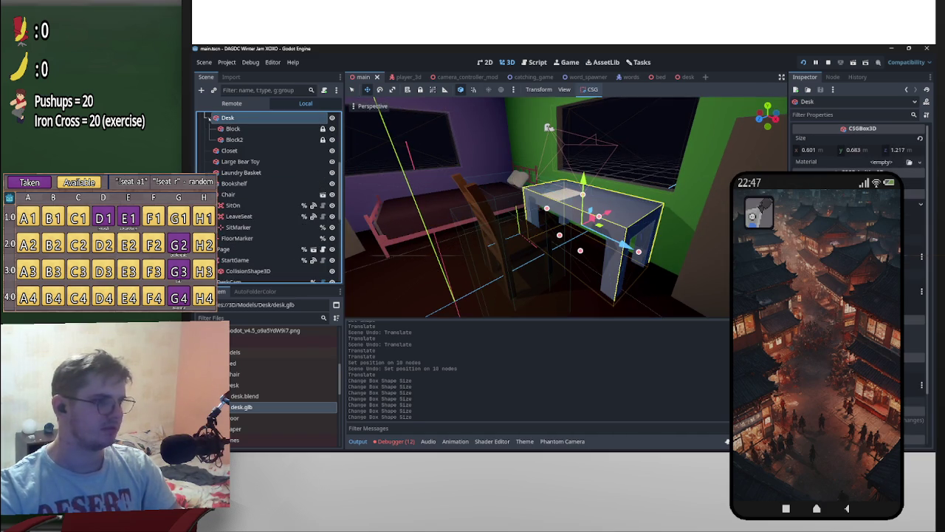
pyautogui.press('Delete')
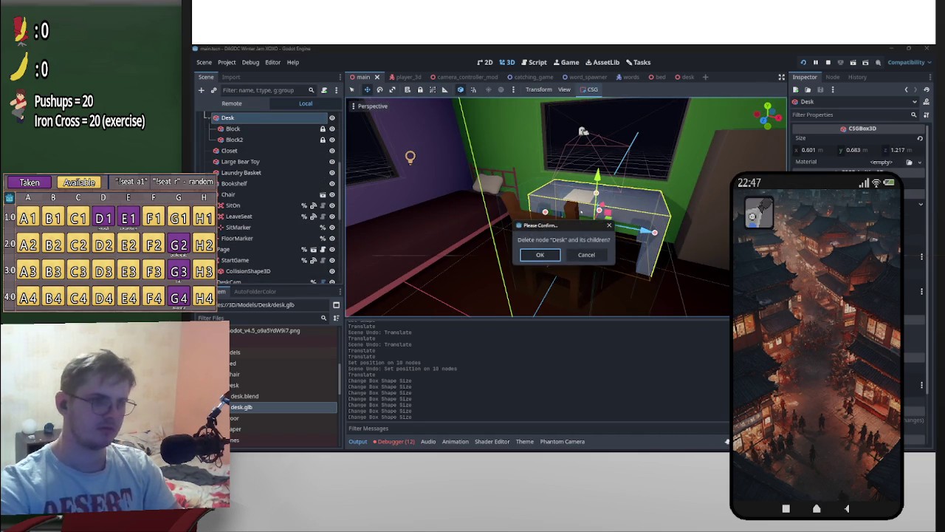
pyautogui.press('Return')
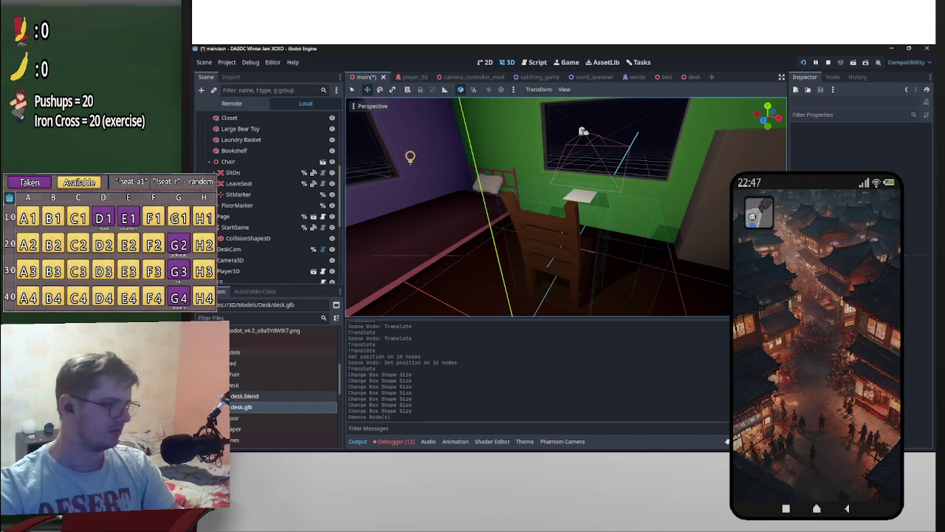
pyautogui.scroll(-5, 244, 366)
# Step: Add an instance of desk.tscn to the room scene and frame it in view
pyautogui.moveTo(244, 366); pyautogui.dragTo(250, 107)
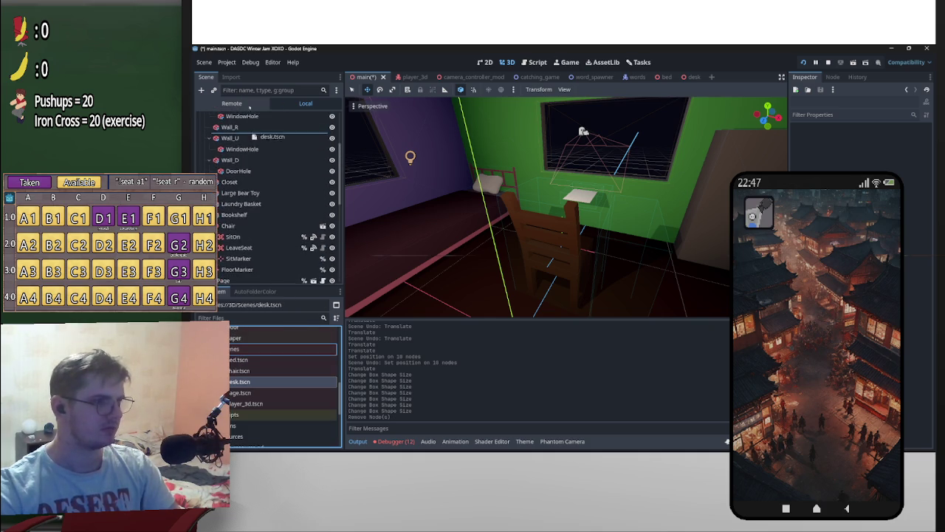
pyautogui.moveTo(249, 107); pyautogui.dragTo(250, 132)
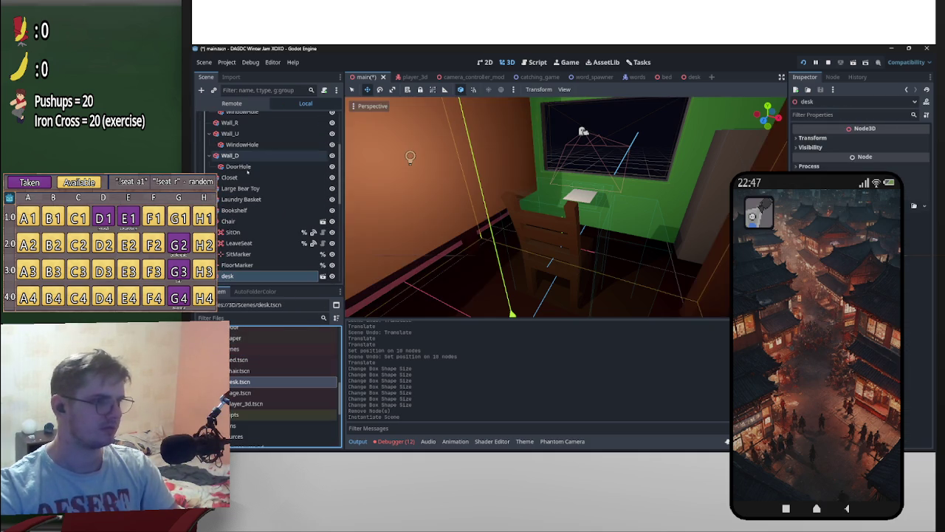
pyautogui.press('f')
pyautogui.click(812, 138)
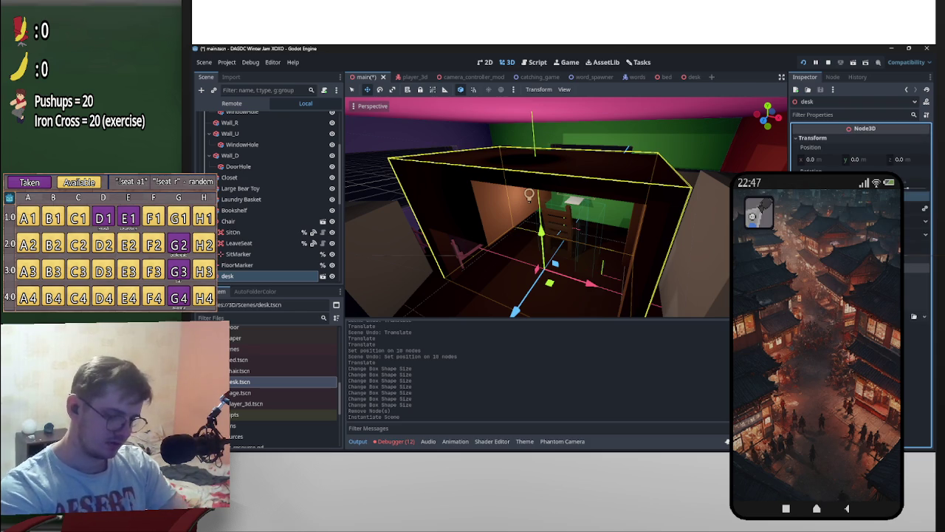
pyautogui.scroll(-3, 694, 255)
# Step: Turn the new desk around by about -165 degrees
pyautogui.moveTo(650, 244)
pyautogui.mouseDown(button='middle')
pyautogui.moveTo(695, 255)
pyautogui.moveTo(670, 179)
pyautogui.moveTo(670, 223)
pyautogui.mouseUp(button='middle')
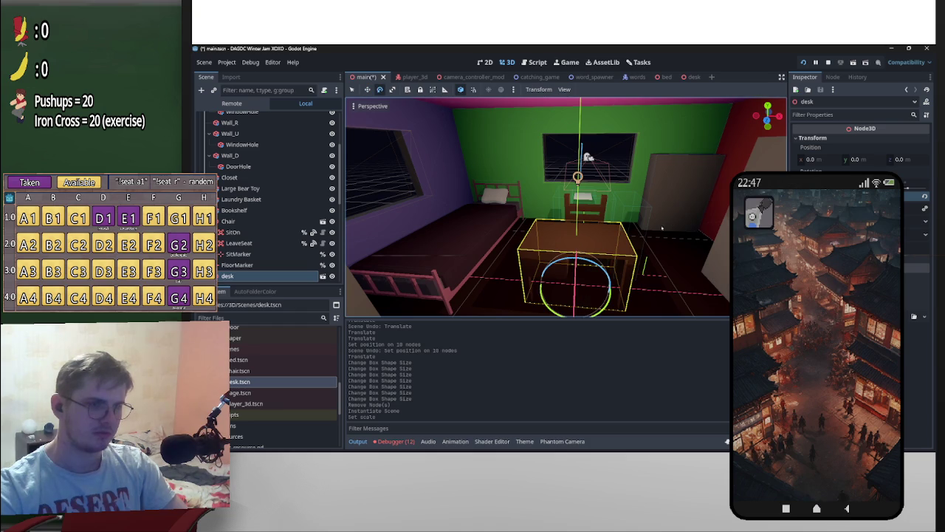
pyautogui.moveTo(604, 310)
pyautogui.mouseDown()
pyautogui.moveTo(517, 249)
pyautogui.moveTo(525, 248)
pyautogui.mouseUp()
pyautogui.moveTo(526, 248)
pyautogui.mouseDown(button='middle')
pyautogui.moveTo(554, 215)
pyautogui.moveTo(717, 228)
pyautogui.mouseUp(button='middle')
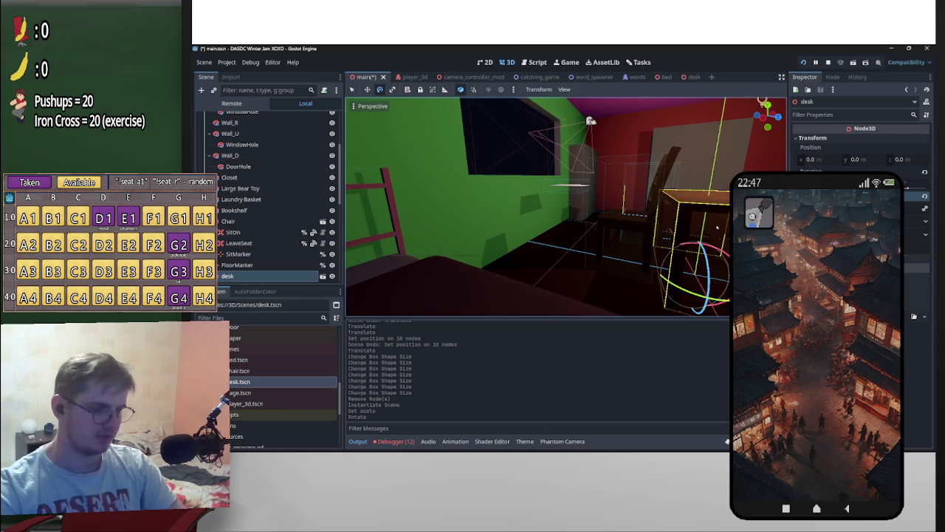
# Step: Slide the desk left toward the room centre, checking it against the green wall and chair
pyautogui.press('w')
pyautogui.moveTo(642, 265)
pyautogui.mouseDown()
pyautogui.moveTo(595, 247)
pyautogui.moveTo(488, 255)
pyautogui.moveTo(537, 260)
pyautogui.mouseUp()
pyautogui.moveTo(537, 260); pyautogui.dragTo(505, 184, button='middle')
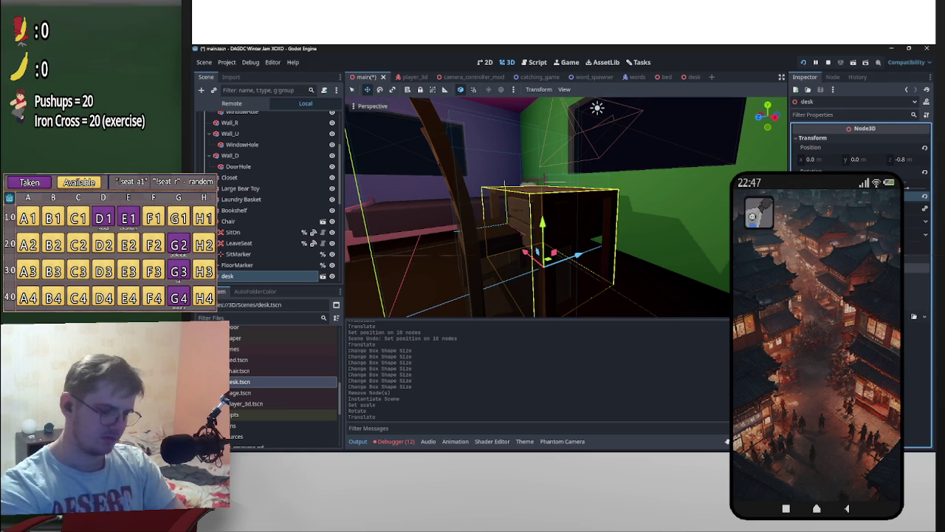
pyautogui.moveTo(504, 183)
pyautogui.mouseDown(button='middle')
pyautogui.moveTo(480, 192)
pyautogui.moveTo(532, 177)
pyautogui.moveTo(650, 211)
pyautogui.moveTo(650, 200)
pyautogui.moveTo(532, 206)
pyautogui.moveTo(552, 100)
pyautogui.moveTo(626, 119)
pyautogui.mouseUp(button='middle')
pyautogui.moveTo(602, 224)
pyautogui.mouseDown(button='middle')
pyautogui.moveTo(512, 173)
pyautogui.moveTo(589, 116)
pyautogui.mouseUp(button='middle')
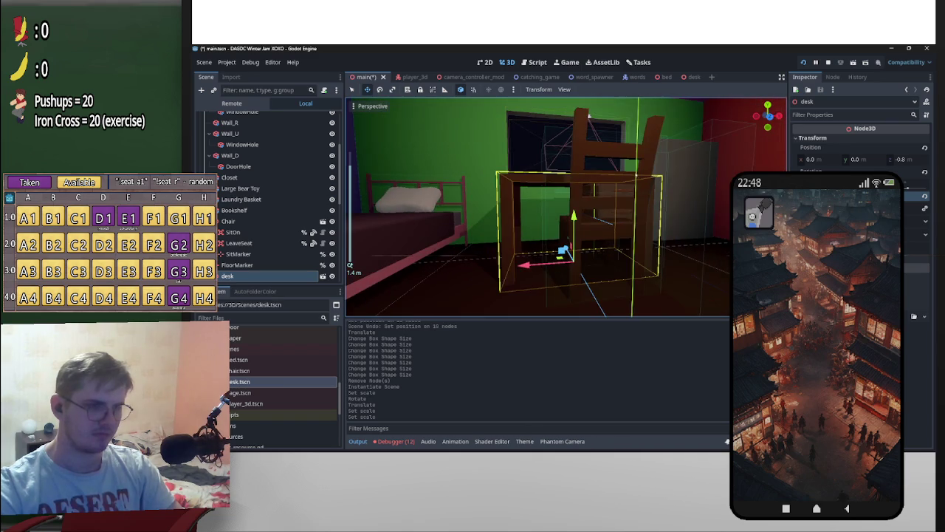
pyautogui.moveTo(694, 175)
pyautogui.mouseDown(button='middle')
pyautogui.moveTo(353, 219)
pyautogui.moveTo(355, 163)
pyautogui.mouseUp(button='middle')
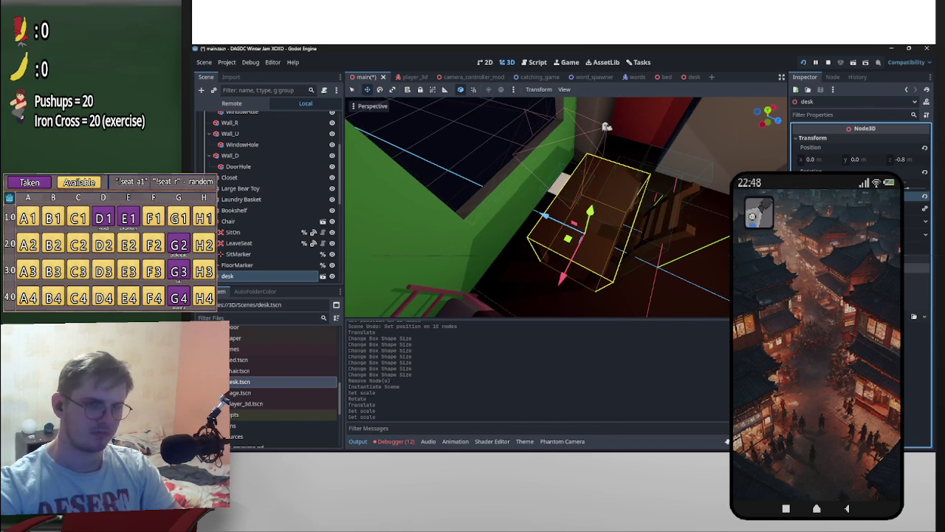
pyautogui.moveTo(731, 159); pyautogui.dragTo(718, 161, button='middle')
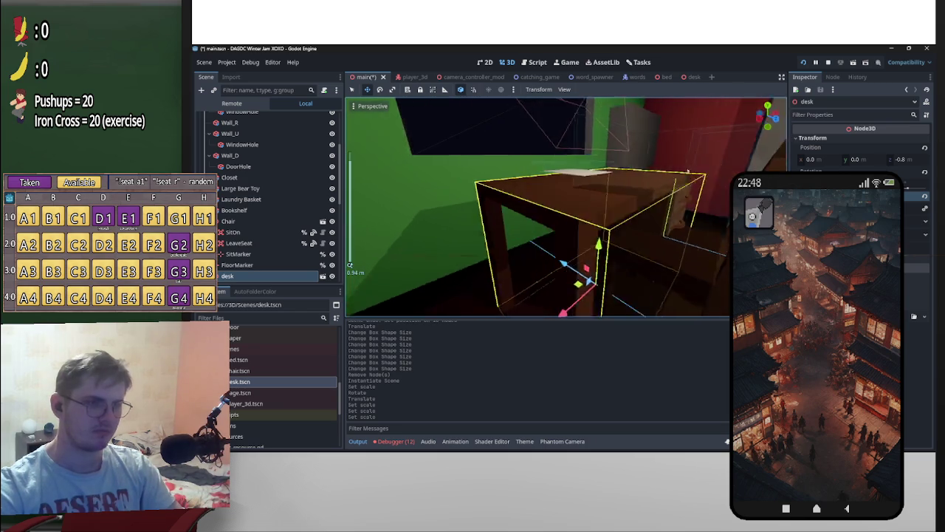
pyautogui.moveTo(639, 174); pyautogui.dragTo(704, 221, button='middle')
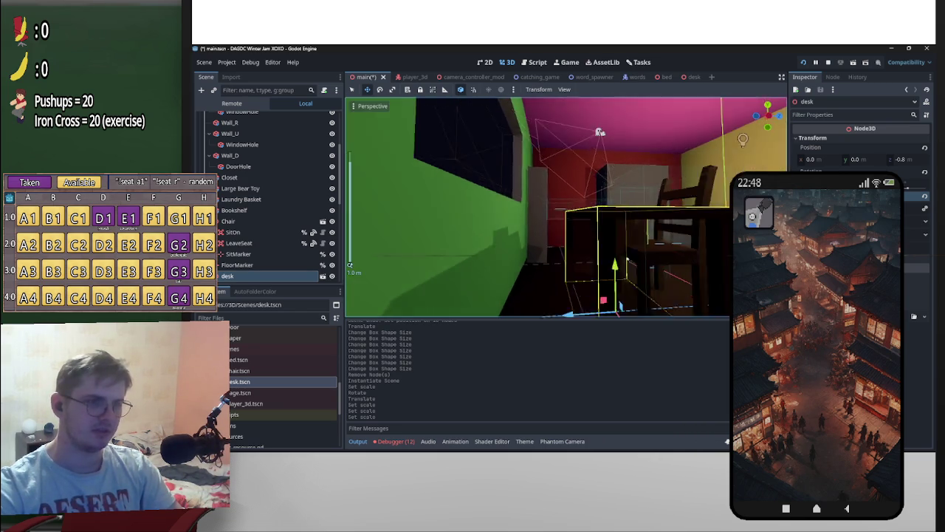
pyautogui.moveTo(517, 222); pyautogui.dragTo(605, 192, button='middle')
# Step: Push the desk against the window wall, ending near x 0.205, z -1.096
pyautogui.moveTo(546, 288)
pyautogui.mouseDown(button='middle')
pyautogui.moveTo(591, 265)
pyautogui.moveTo(701, 256)
pyautogui.moveTo(543, 262)
pyautogui.mouseUp(button='middle')
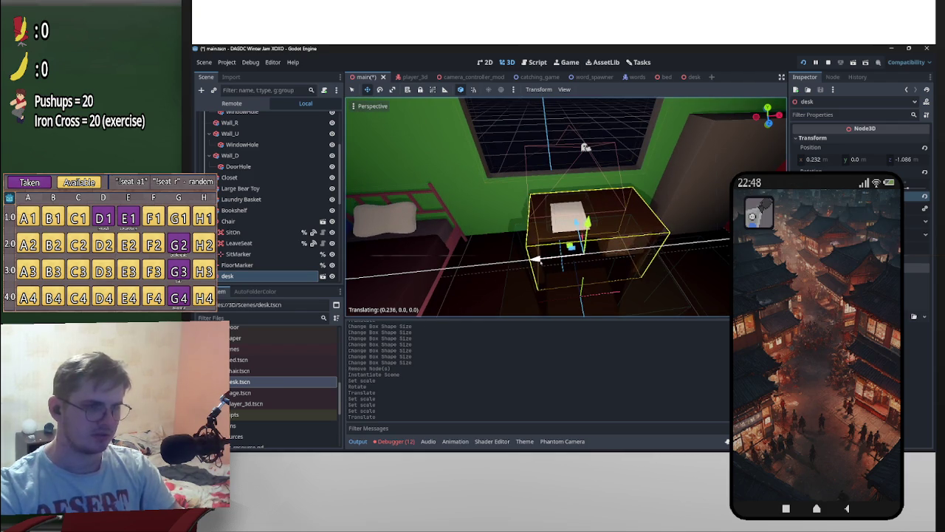
pyautogui.moveTo(575, 275)
pyautogui.mouseDown(button='middle')
pyautogui.moveTo(496, 239)
pyautogui.moveTo(633, 265)
pyautogui.moveTo(509, 293)
pyautogui.moveTo(505, 311)
pyautogui.moveTo(534, 284)
pyautogui.mouseUp(button='middle')
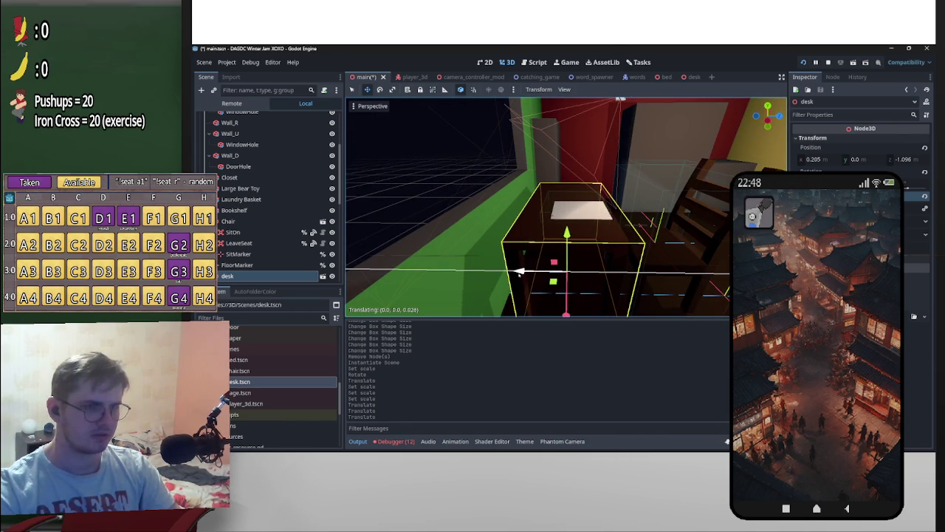
pyautogui.moveTo(521, 273)
pyautogui.mouseDown(button='middle')
pyautogui.moveTo(529, 293)
pyautogui.moveTo(610, 254)
pyautogui.mouseUp(button='middle')
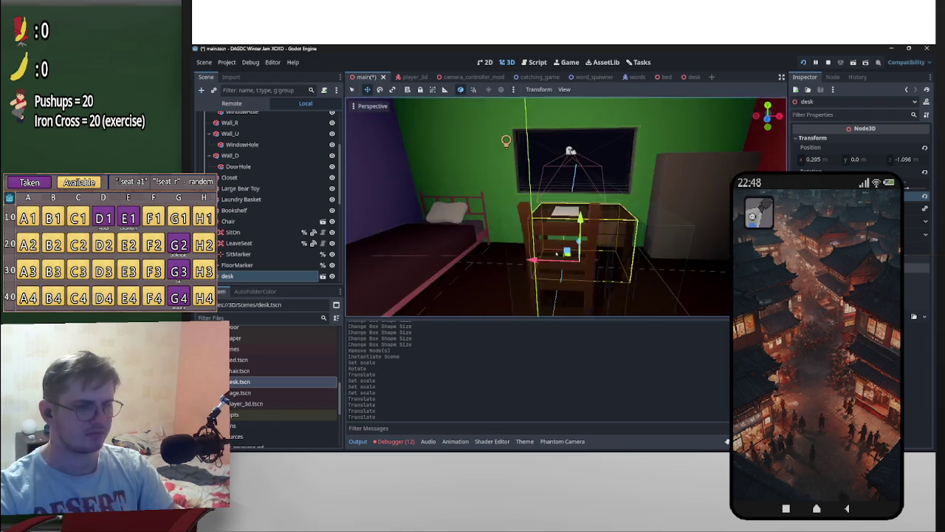
pyautogui.scroll(5, 610, 254)
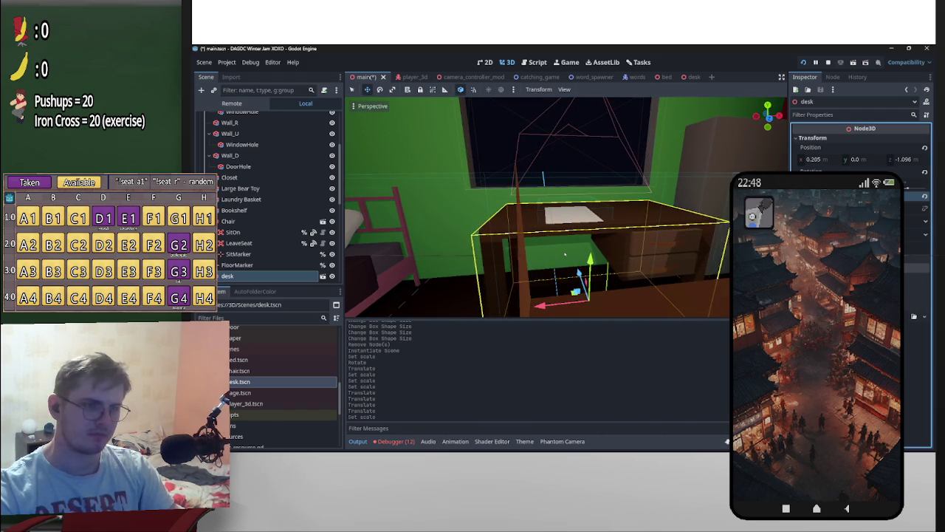
pyautogui.moveTo(565, 254)
pyautogui.mouseDown(button='middle')
pyautogui.moveTo(695, 217)
pyautogui.moveTo(623, 281)
pyautogui.moveTo(495, 242)
pyautogui.mouseUp(button='middle')
pyautogui.scroll(-1, 623, 281)
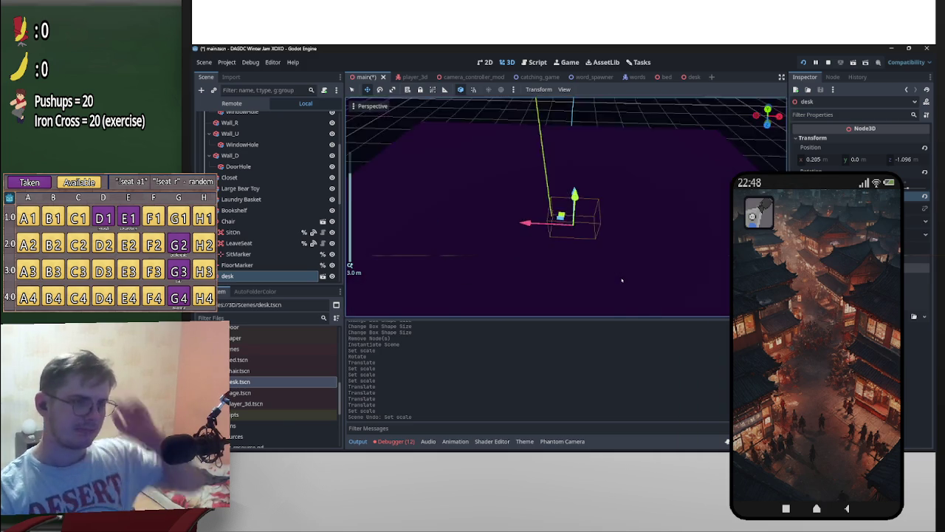
pyautogui.scroll(-2, 495, 241)
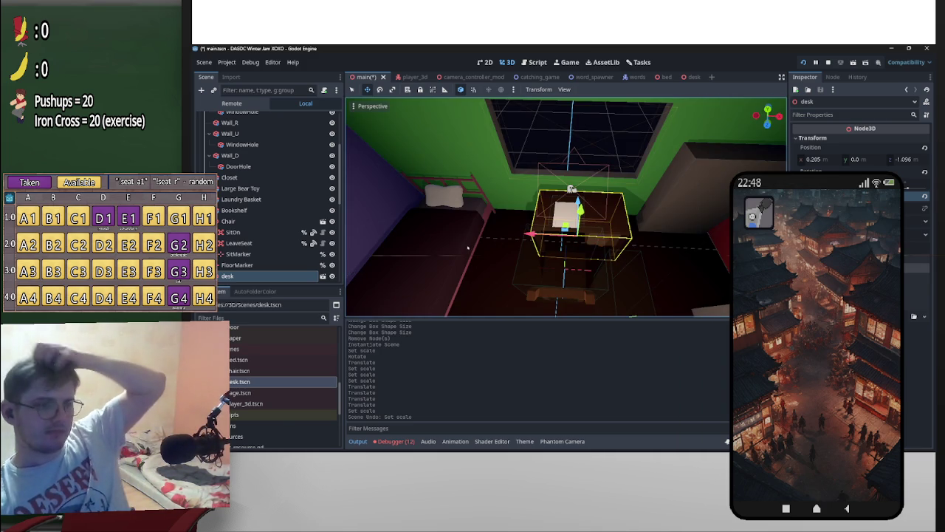
# Step: Deselect the desk and select the bed to adjust it
pyautogui.click(494, 241)
pyautogui.scroll(2, 557, 196)
pyautogui.moveTo(558, 197)
pyautogui.mouseDown(button='middle')
pyautogui.moveTo(429, 265)
pyautogui.moveTo(513, 191)
pyautogui.mouseUp(button='middle')
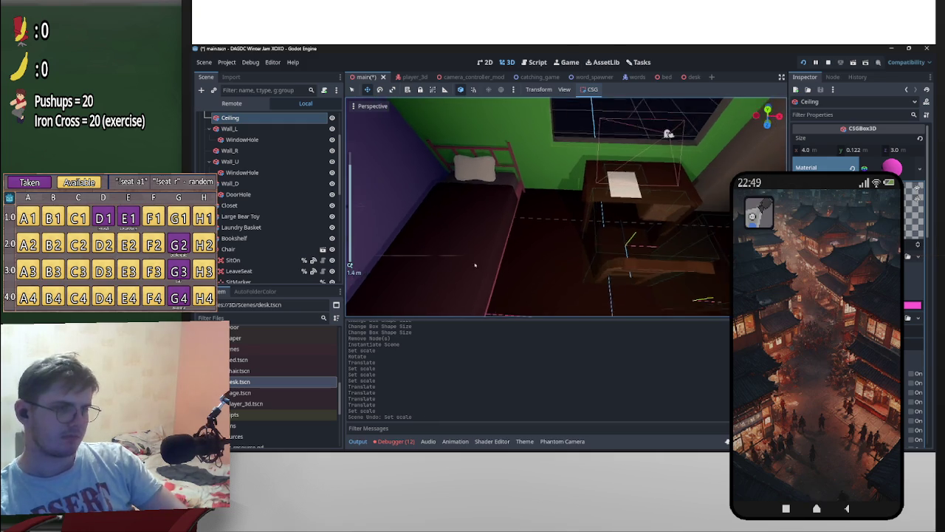
pyautogui.scroll(-2, 513, 191)
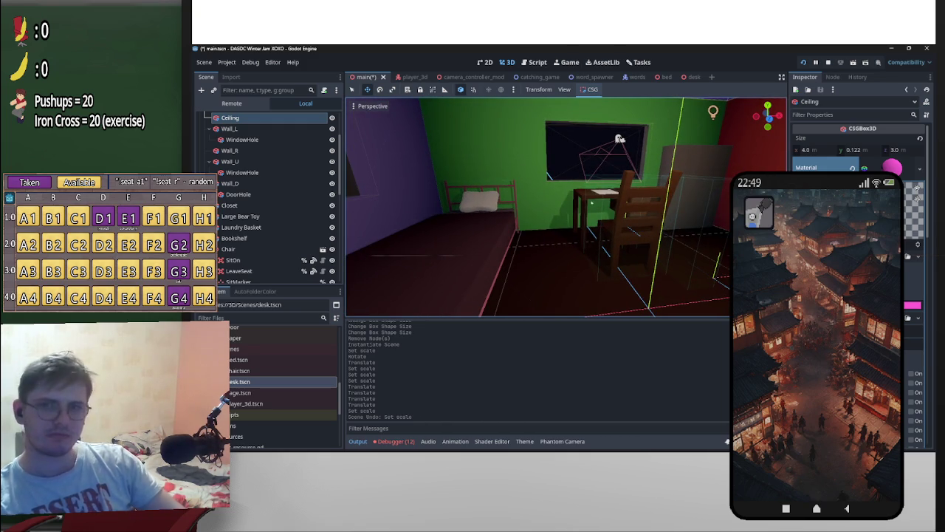
pyautogui.click(509, 249)
# Step: Nudge the bed slightly along X, then select the desk, its collision shape and the Page
pyautogui.moveTo(500, 251); pyautogui.dragTo(501, 251)
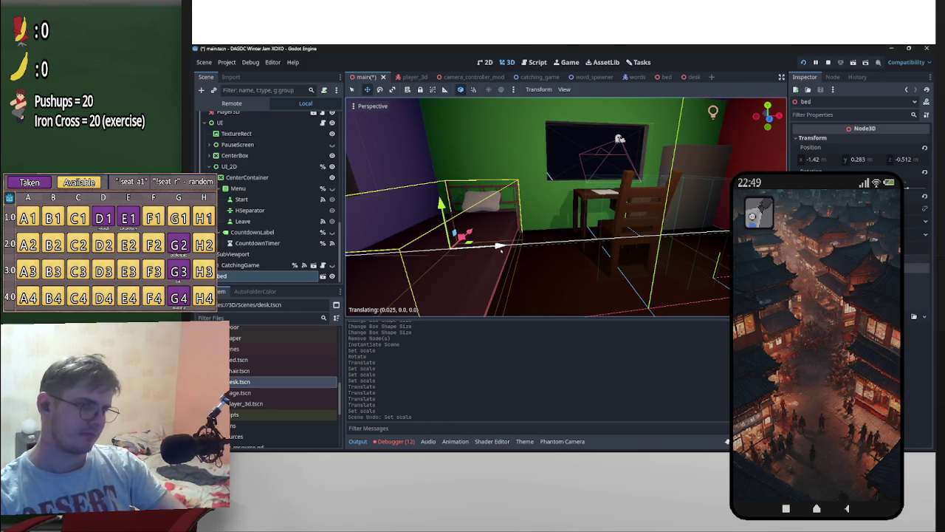
pyautogui.moveTo(533, 246); pyautogui.dragTo(596, 275, button='middle')
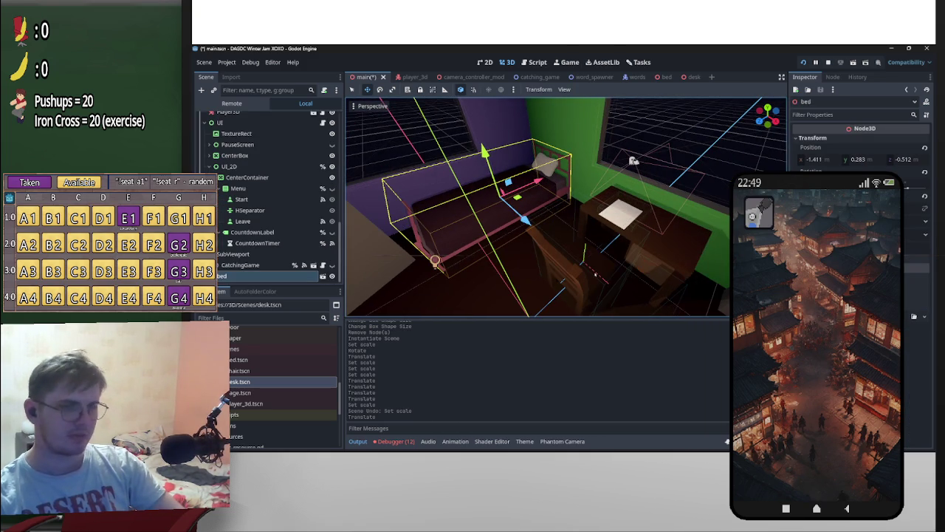
pyautogui.click(656, 248)
pyautogui.keyDown('shift'); pyautogui.click(633, 160); pyautogui.keyUp('shift')
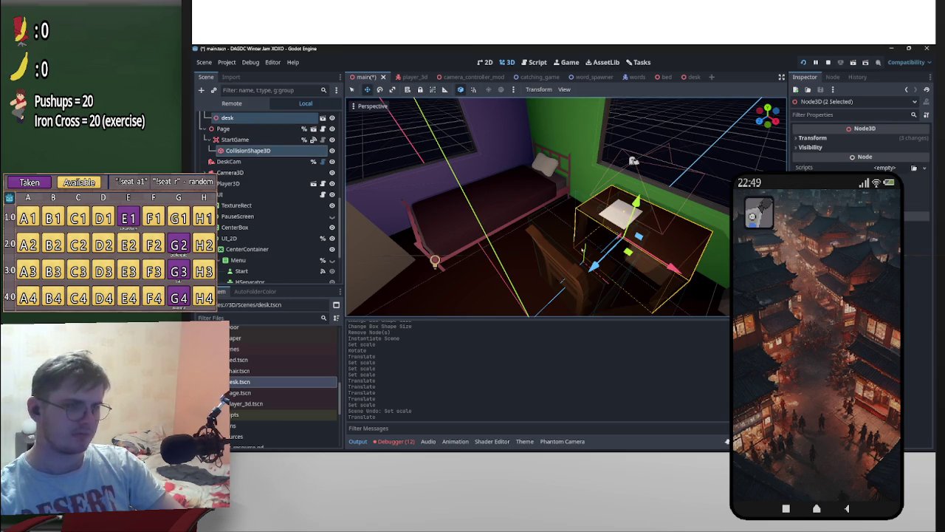
pyautogui.moveTo(633, 160); pyautogui.dragTo(606, 178, button='middle')
pyautogui.scroll(3, 606, 177)
pyautogui.click(676, 193)
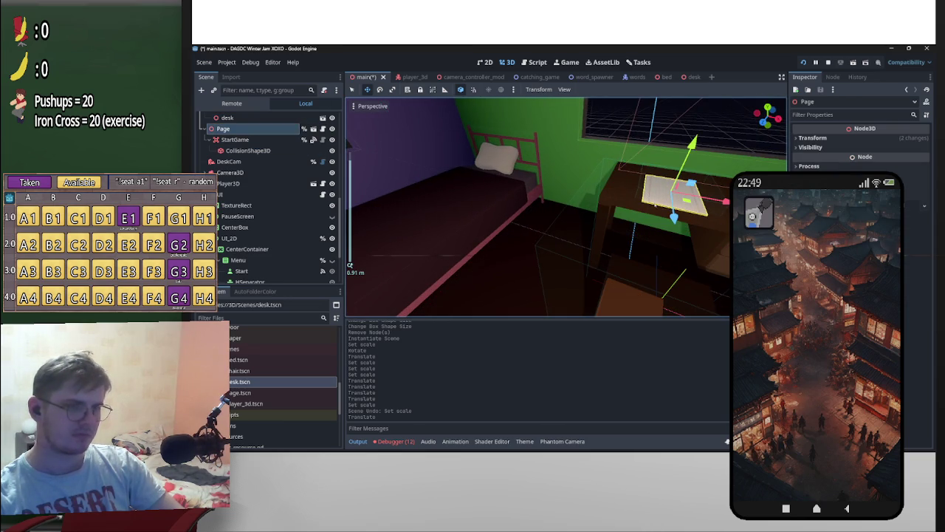
pyautogui.moveTo(625, 279); pyautogui.dragTo(669, 238, button='middle')
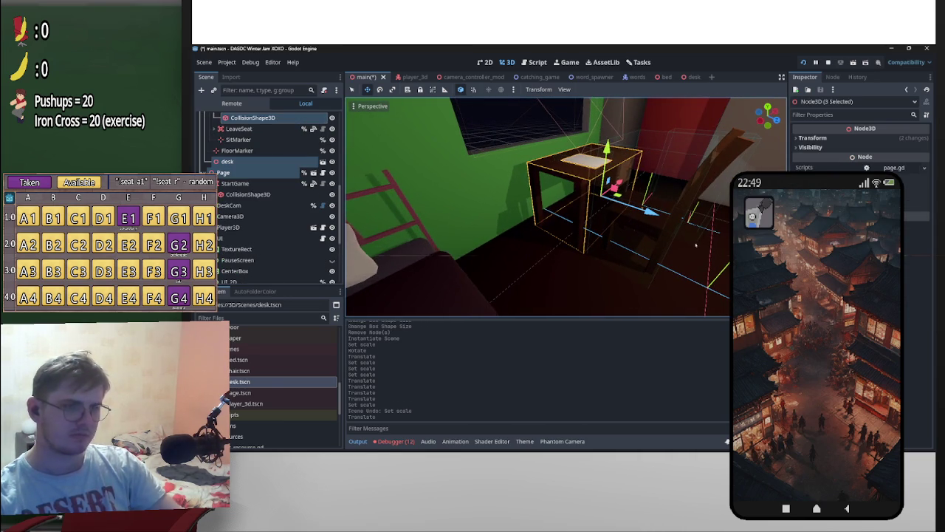
pyautogui.hotkey('ctrl', 'z')
pyautogui.hotkey('ctrl', 'shift', 'z')
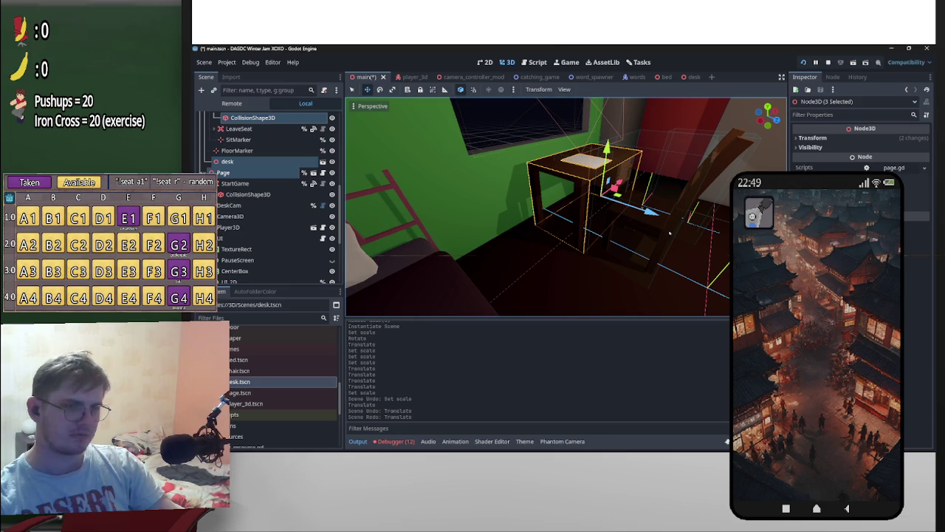
# Step: Add the Chair to the selection and try an X-axis move, undoing it
pyautogui.keyDown('shift'); pyautogui.click(670, 234); pyautogui.keyUp('shift')
pyautogui.moveTo(670, 233); pyautogui.dragTo(709, 264, button='middle')
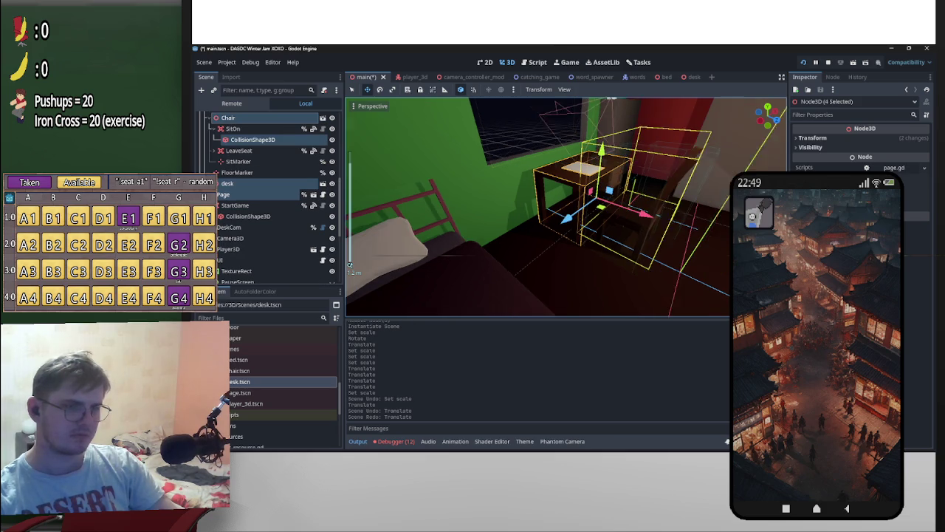
pyautogui.keyDown('shift'); pyautogui.click(708, 264); pyautogui.keyUp('shift')
pyautogui.moveTo(709, 265); pyautogui.dragTo(572, 214, button='middle')
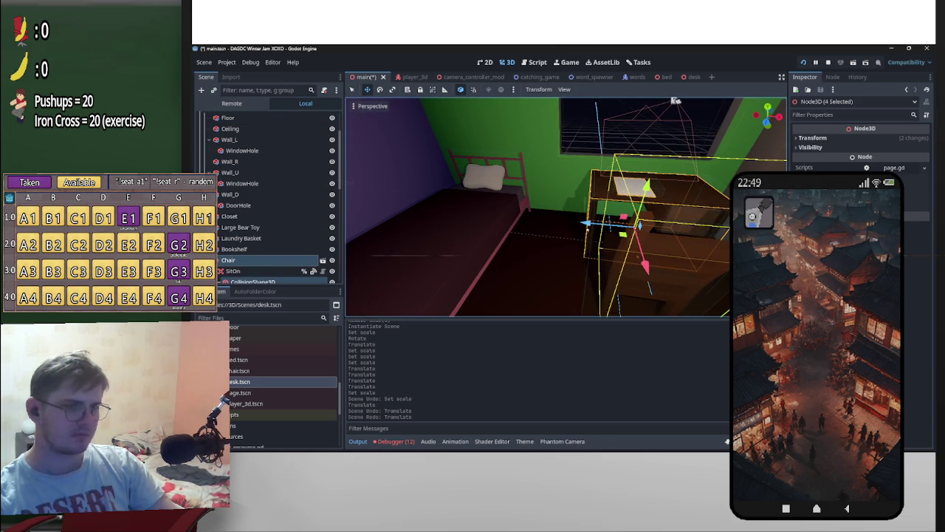
pyautogui.press('g')
pyautogui.press('x')
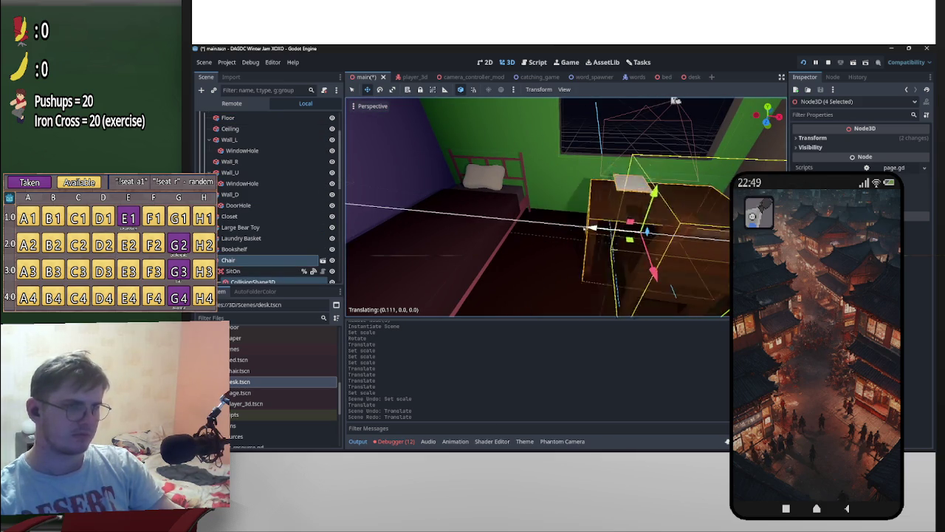
pyautogui.click(572, 226)
pyautogui.hotkey('ctrl', 'z')
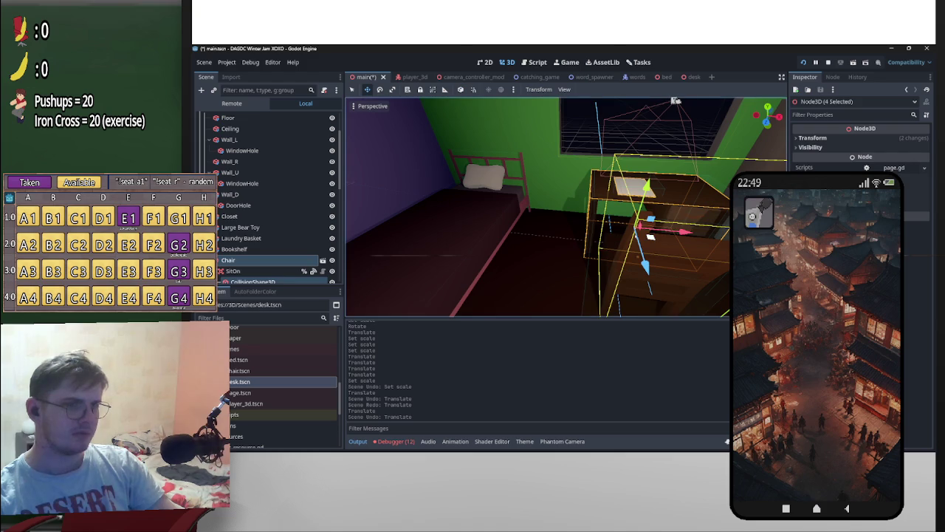
pyautogui.moveTo(572, 226); pyautogui.dragTo(350, 264, button='middle')
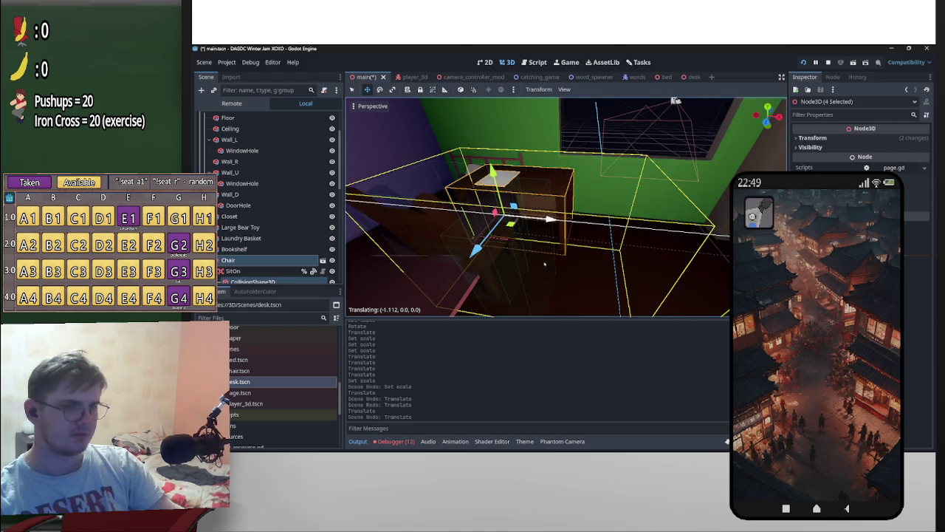
pyautogui.hotkey('ctrl', 'z')
# Step: Select the desk, chair and DeskCam and move the group under the window
pyautogui.moveTo(384, 168)
pyautogui.mouseDown(button='middle')
pyautogui.moveTo(443, 192)
pyautogui.moveTo(358, 198)
pyautogui.moveTo(517, 185)
pyautogui.mouseUp(button='middle')
pyautogui.click(252, 282)
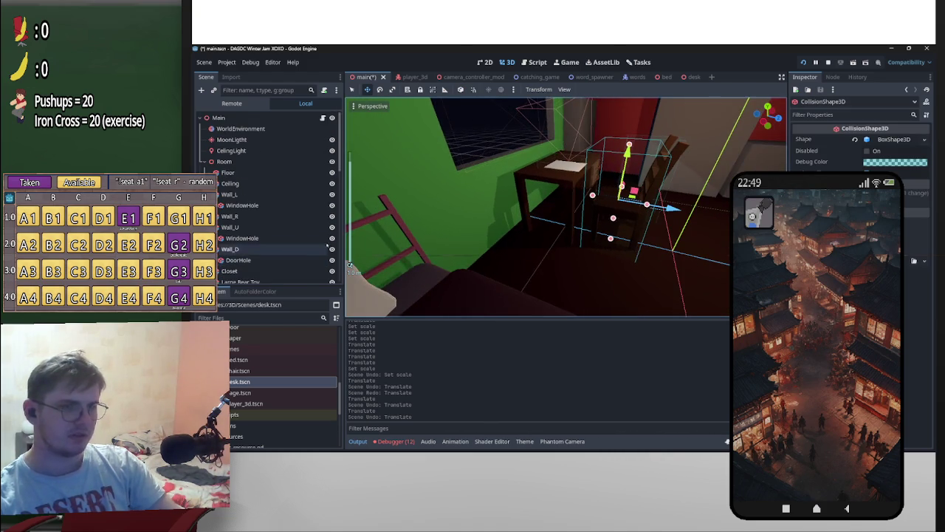
pyautogui.click(570, 169)
pyautogui.keyDown('shift'); pyautogui.click(668, 215); pyautogui.keyUp('shift')
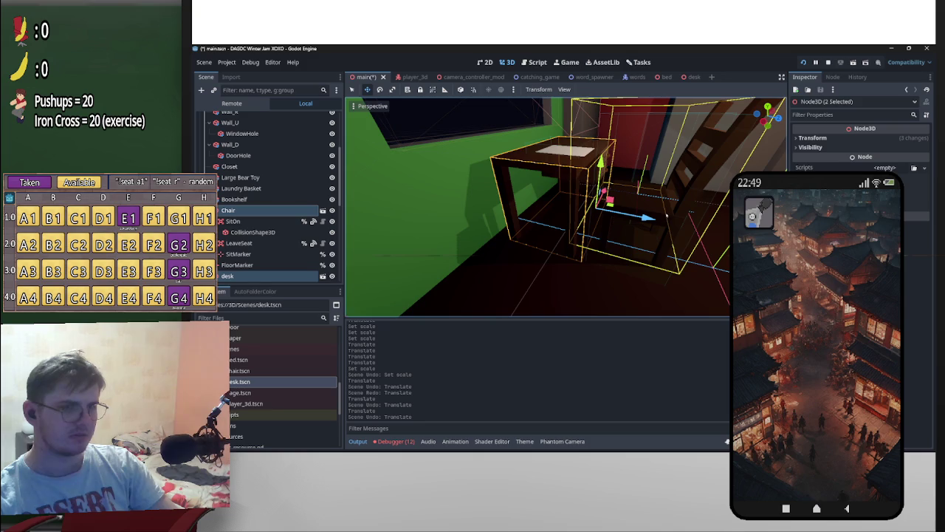
pyautogui.moveTo(593, 193); pyautogui.dragTo(543, 152, button='middle')
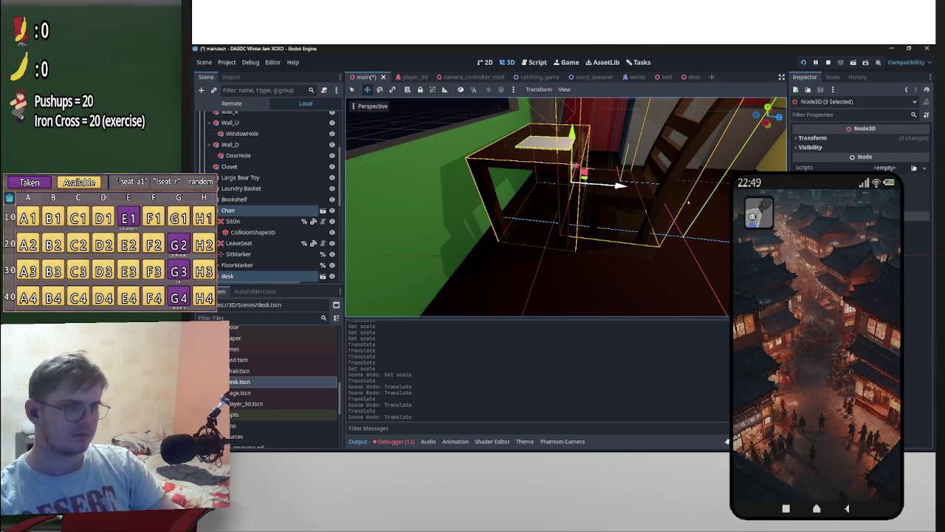
pyautogui.moveTo(688, 201); pyautogui.dragTo(601, 199, button='middle')
pyautogui.scroll(-2, 303, 273)
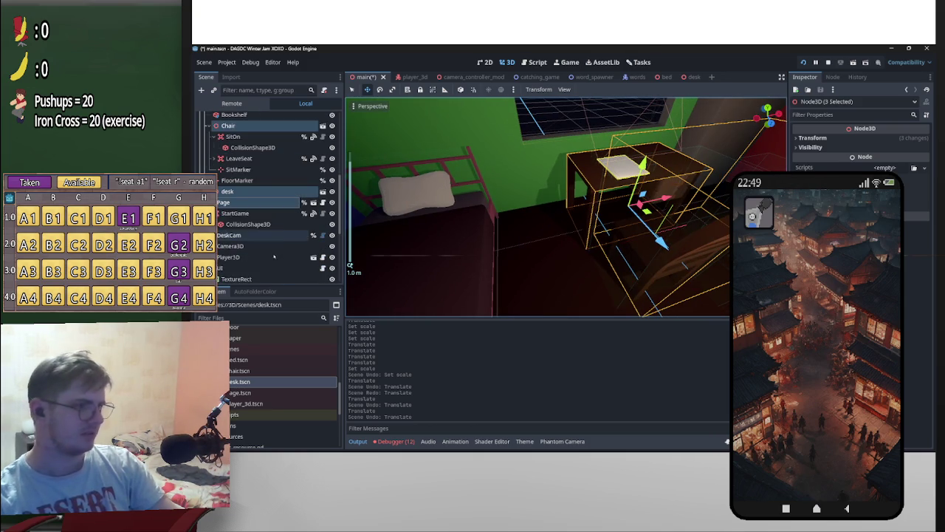
pyautogui.scroll(-2, 282, 242)
pyautogui.scroll(-1, 273, 243)
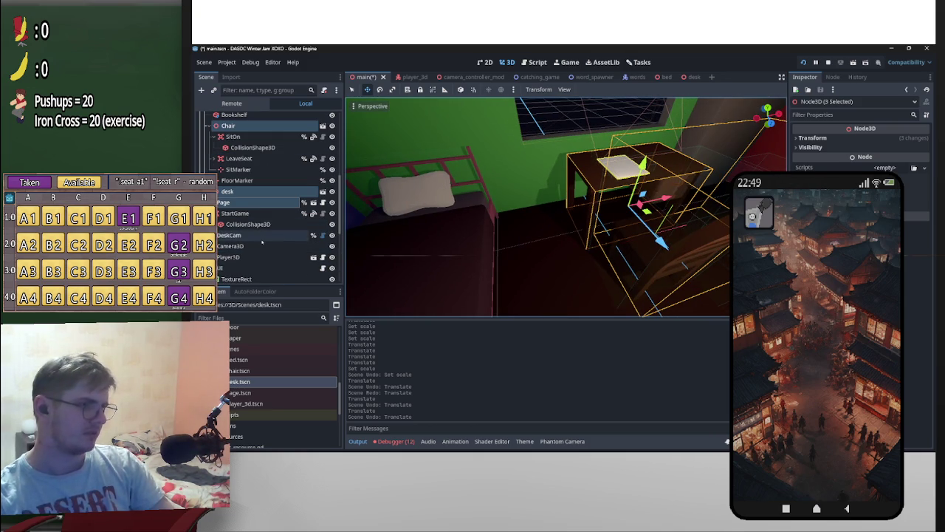
pyautogui.keyDown('ctrl'); pyautogui.click(261, 242); pyautogui.keyUp('ctrl')
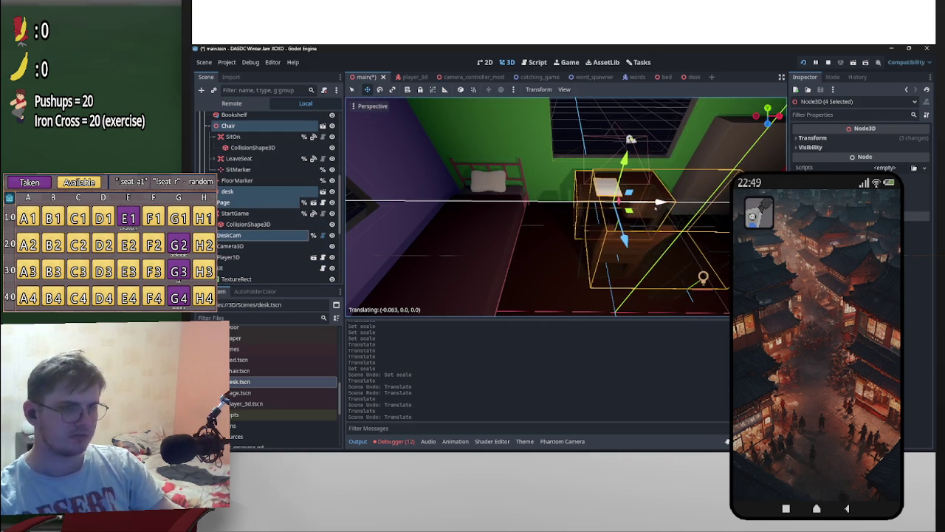
pyautogui.moveTo(649, 209)
pyautogui.mouseDown(button='middle')
pyautogui.moveTo(469, 221)
pyautogui.moveTo(513, 208)
pyautogui.moveTo(661, 214)
pyautogui.moveTo(642, 178)
pyautogui.moveTo(646, 149)
pyautogui.moveTo(679, 145)
pyautogui.moveTo(350, 265)
pyautogui.moveTo(576, 240)
pyautogui.mouseUp(button='middle')
# Step: Clear the selection and save the main scene
pyautogui.click(646, 149)
pyautogui.hotkey('ctrl', 's')
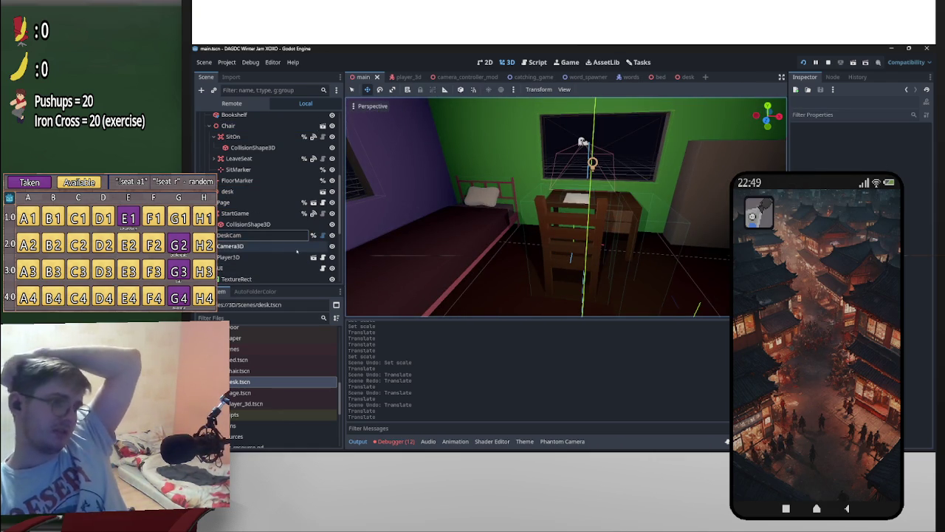
pyautogui.scroll(2, 281, 221)
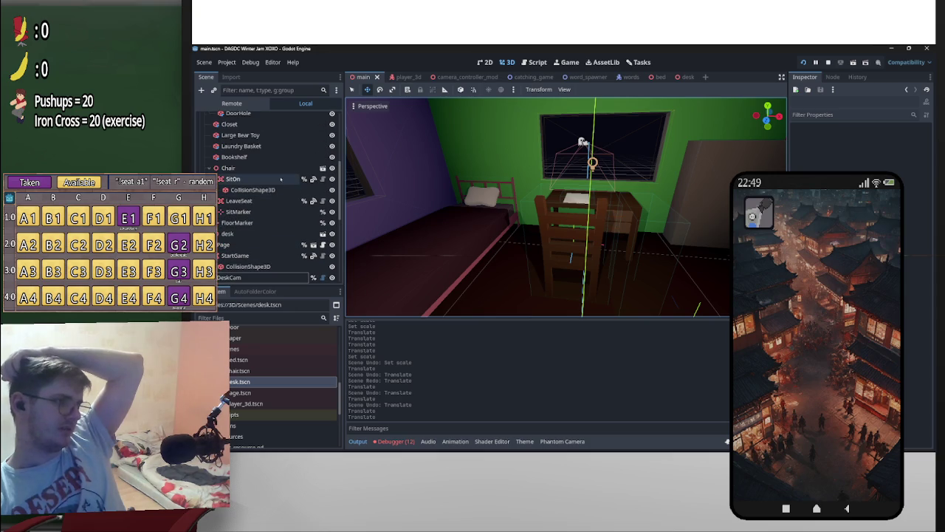
pyautogui.click(322, 169)
# Step: Give the chair's seat mesh a new albedo colour and save chair.tscn
pyautogui.moveTo(517, 221)
pyautogui.mouseDown(button='middle')
pyautogui.moveTo(649, 259)
pyautogui.moveTo(412, 212)
pyautogui.mouseUp(button='middle')
pyautogui.click(539, 273)
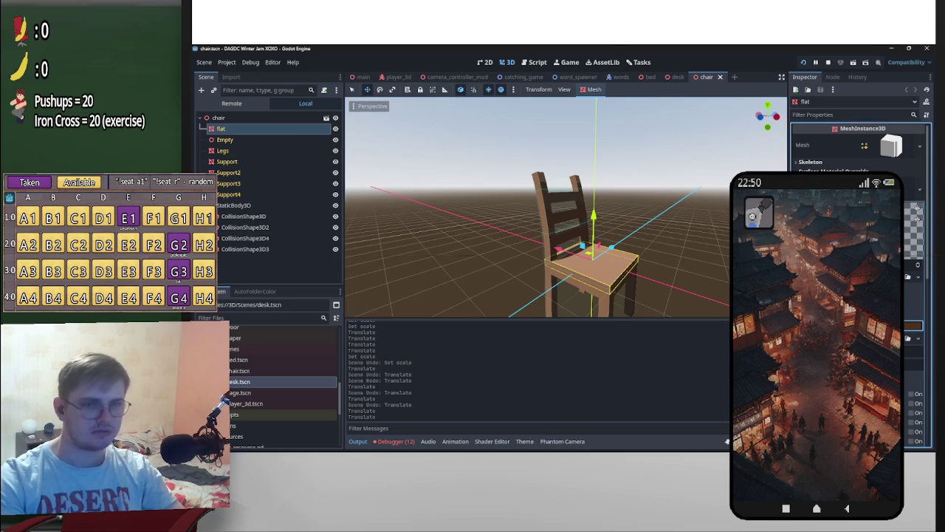
pyautogui.click(913, 325)
pyautogui.moveTo(875, 148); pyautogui.dragTo(875, 143)
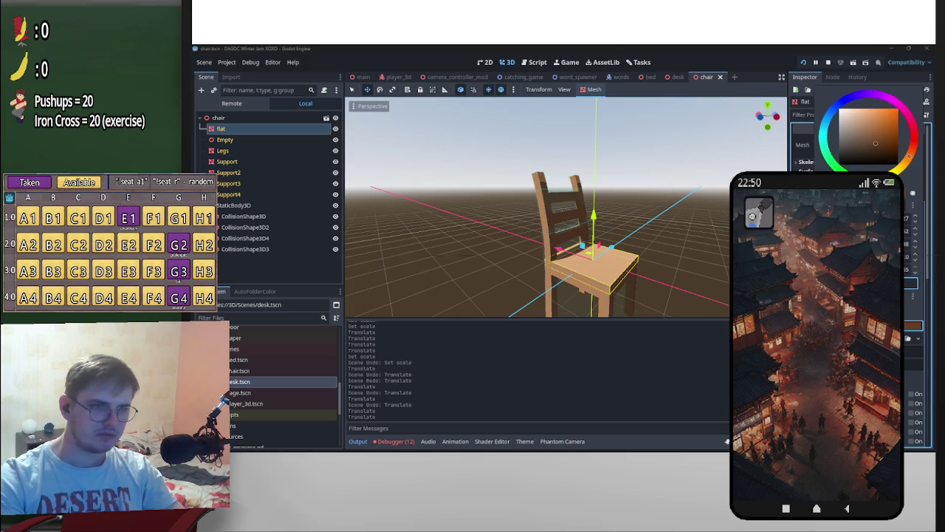
pyautogui.hotkey('ctrl', 's')
# Step: Return to the main bedroom scene and inspect the room around the chair
pyautogui.hotkey('ctrl', 'Tab')
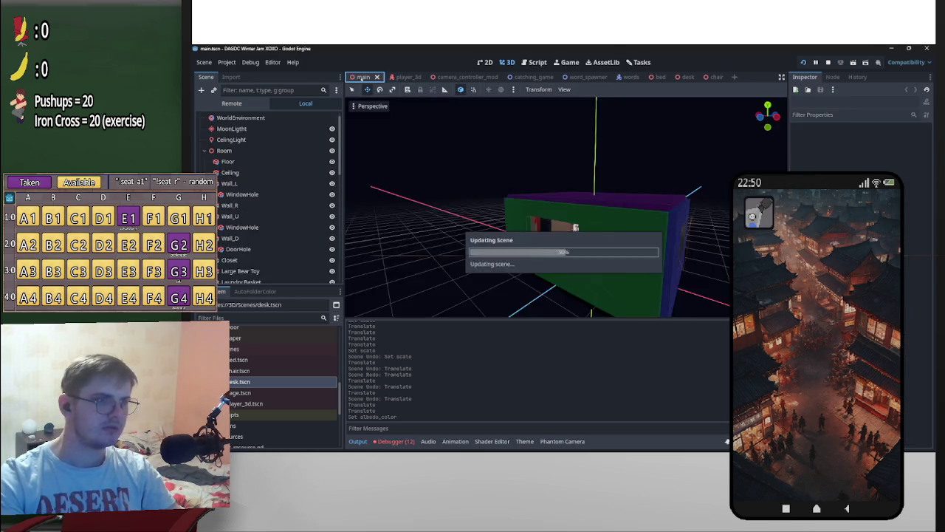
pyautogui.moveTo(626, 251)
pyautogui.mouseDown(button='middle')
pyautogui.moveTo(561, 199)
pyautogui.moveTo(509, 119)
pyautogui.mouseUp(button='middle')
pyautogui.click(551, 189)
pyautogui.click(528, 130)
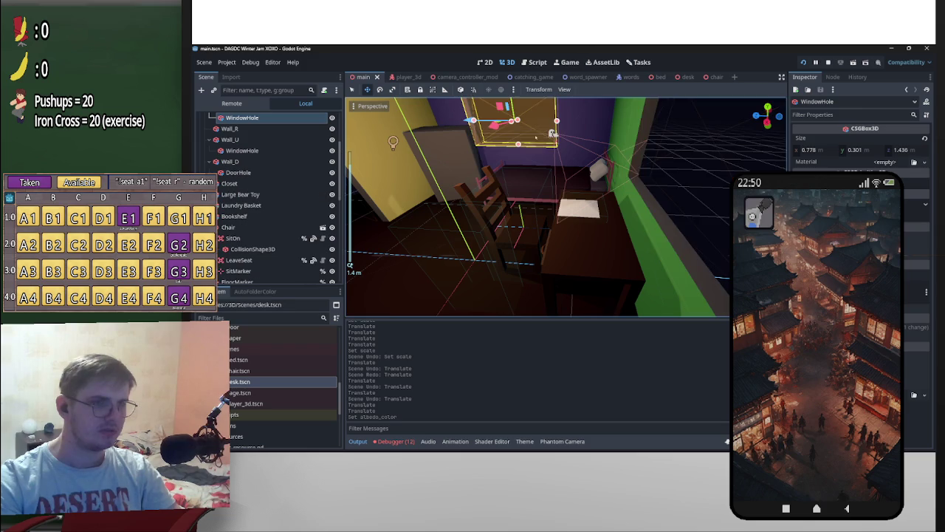
pyautogui.moveTo(700, 180); pyautogui.dragTo(589, 220, button='middle')
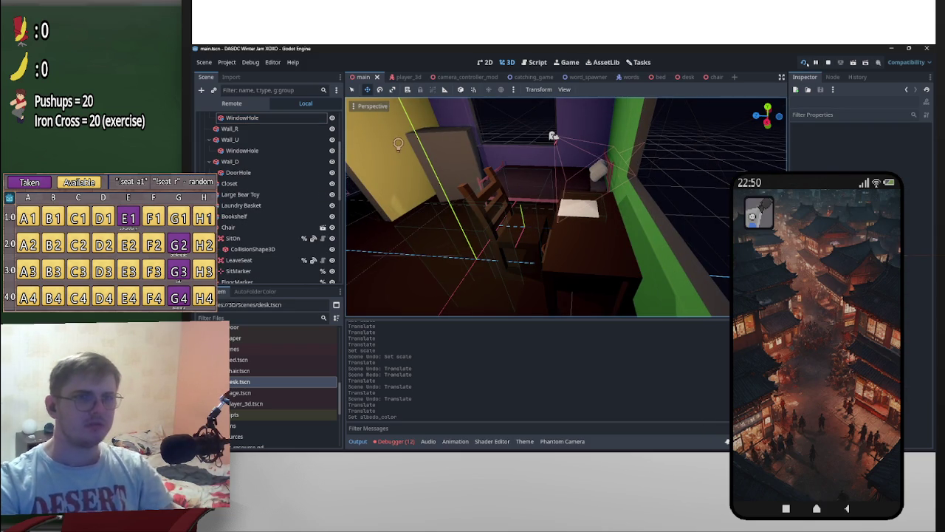
# Step: Run the project, pause the game with P, and switch to the player_3d scene
pyautogui.click(805, 63)
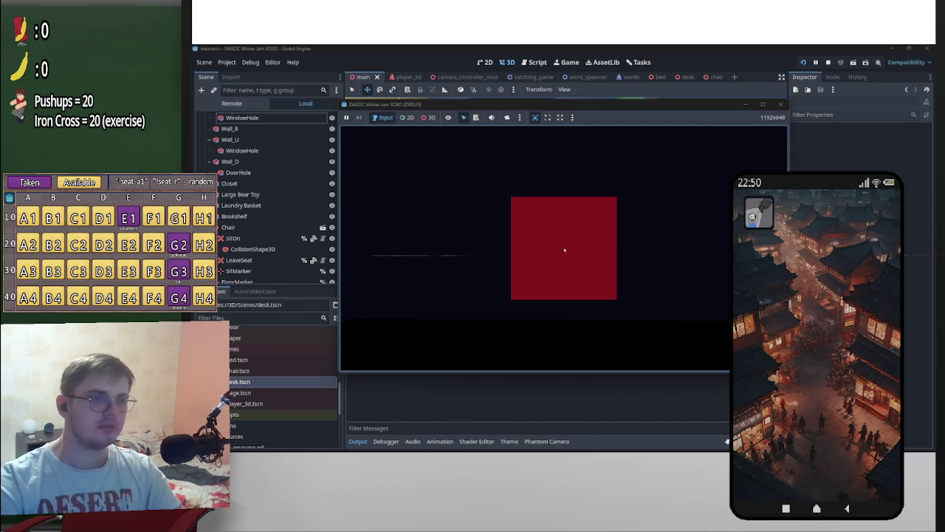
pyautogui.press('p')
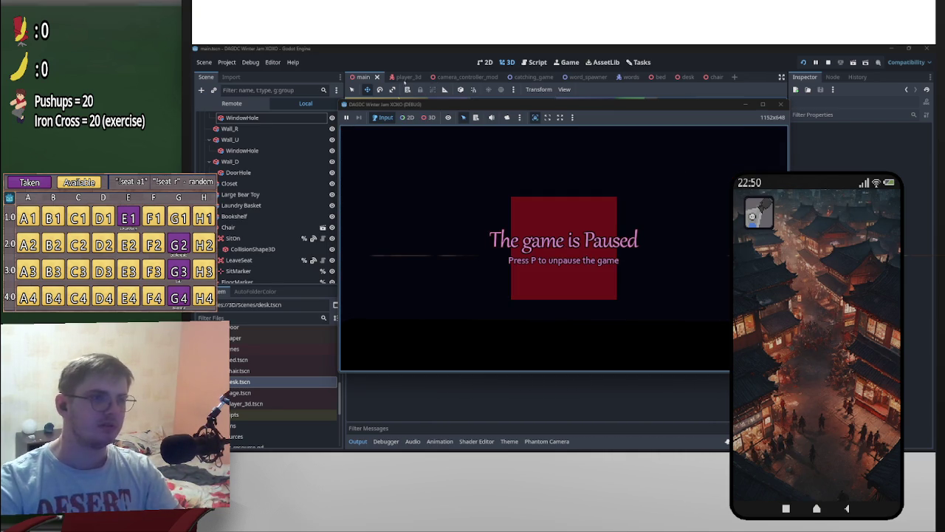
pyautogui.click(396, 78)
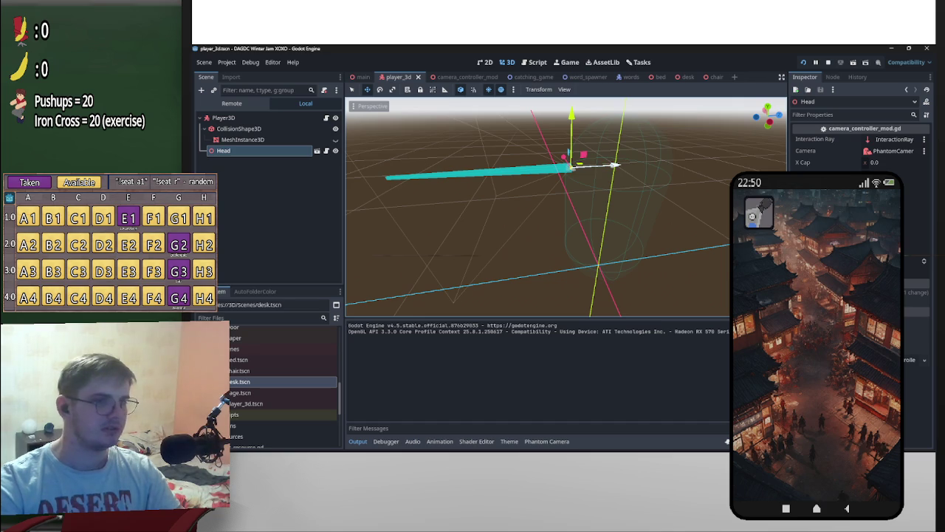
# Step: Shift the player's Head camera node sideways, save player_3d.tscn, and run the game with F5
pyautogui.moveTo(623, 181); pyautogui.dragTo(563, 181, button='middle')
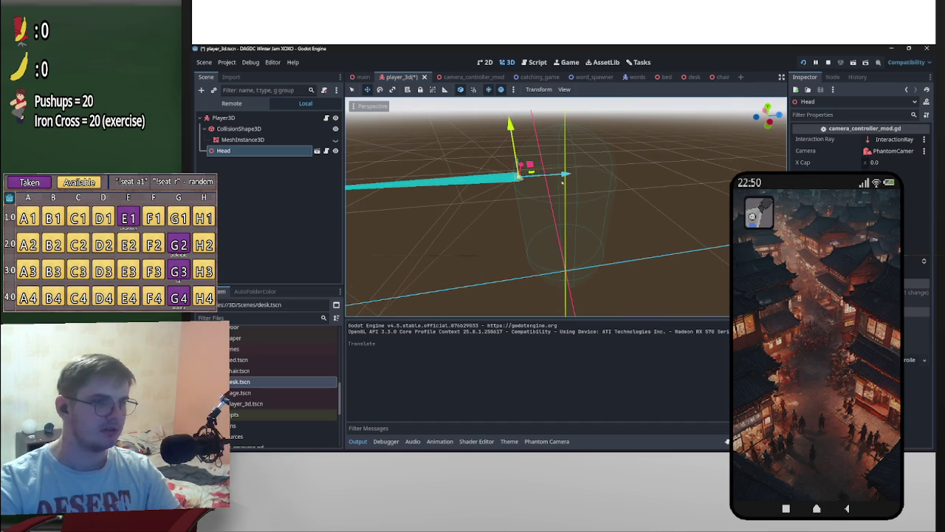
pyautogui.click(605, 180)
pyautogui.click(606, 180)
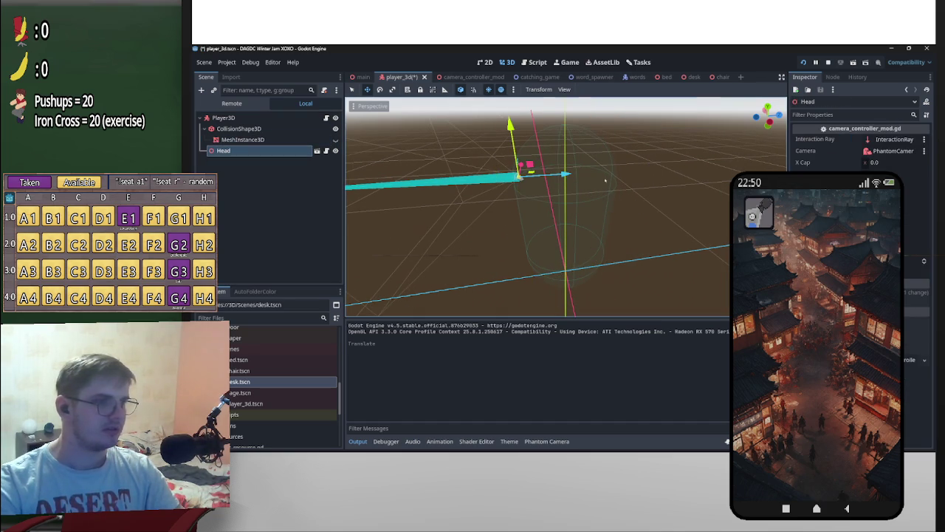
pyautogui.hotkey('ctrl', 's')
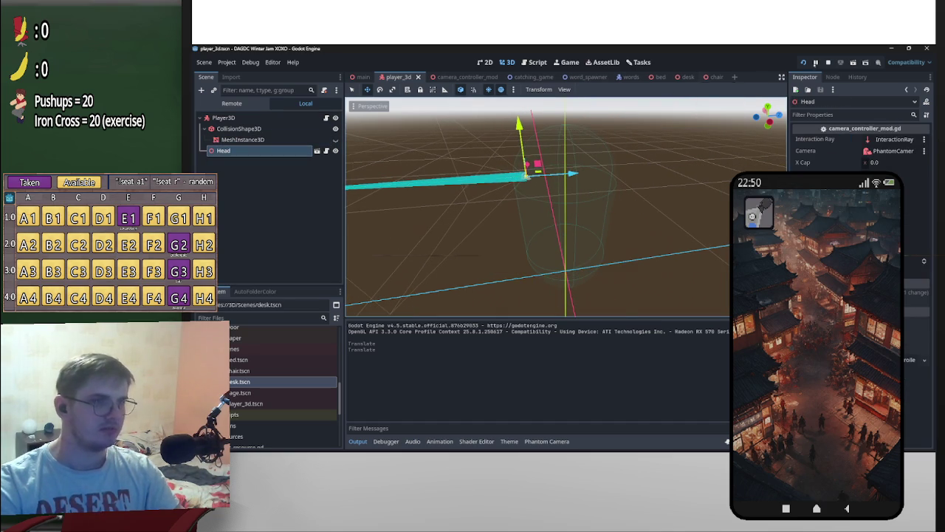
pyautogui.press('F5')
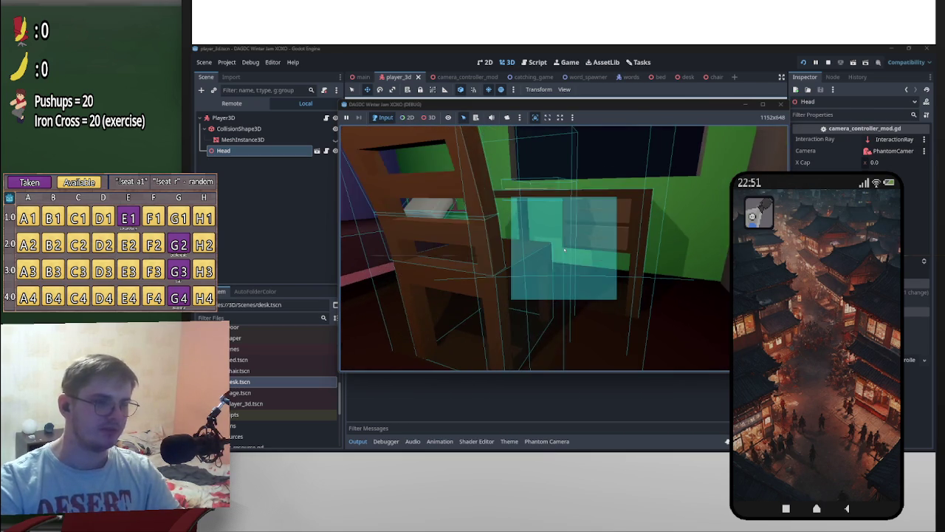
# Step: Pause the test run, move the game window aside, and relaunch the game
pyautogui.press('p')
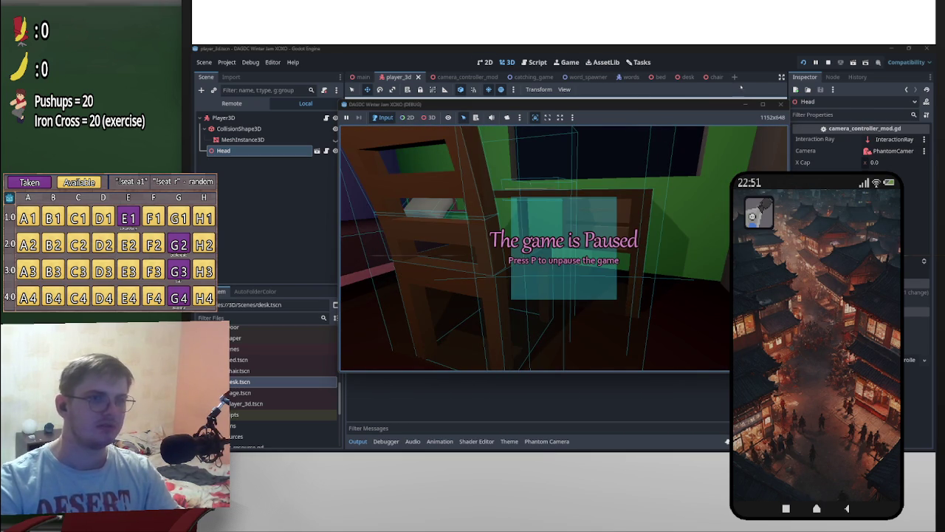
pyautogui.moveTo(714, 104); pyautogui.dragTo(681, 270)
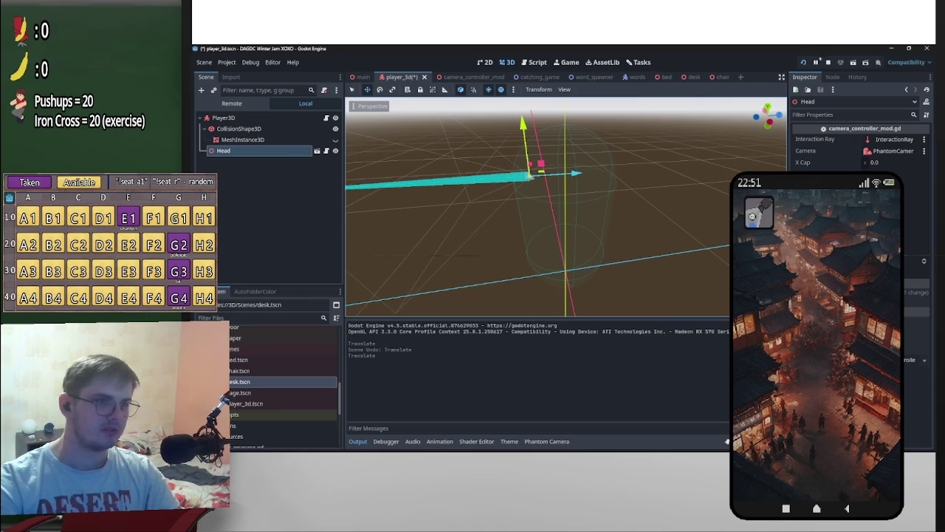
pyautogui.click(804, 62)
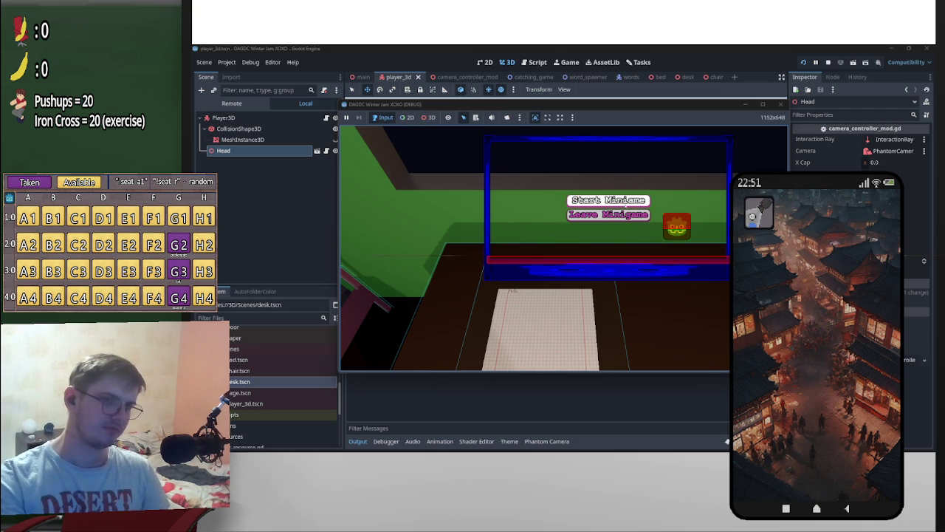
# Step: Start the word-catching minigame and steer the catcher left and right with A and D under falling words
pyautogui.click(627, 201)
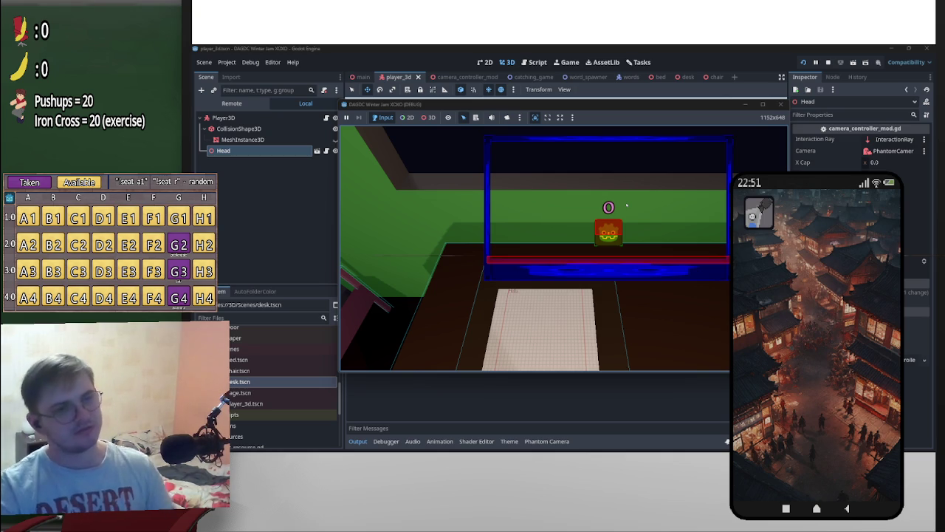
pyautogui.press('d')
pyautogui.press('a')
pyautogui.press('d')
pyautogui.press('a')
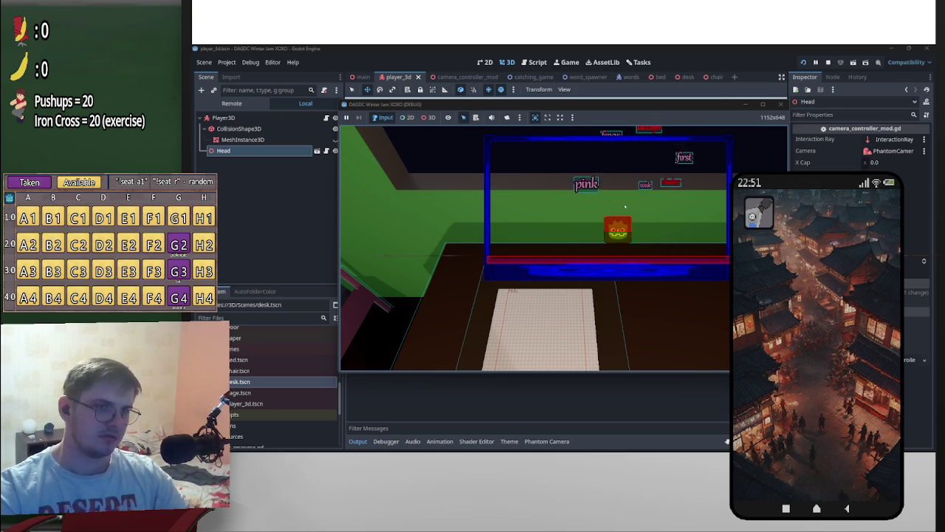
pyautogui.press('d')
pyautogui.press('a')
pyautogui.press('d')
pyautogui.press('a')
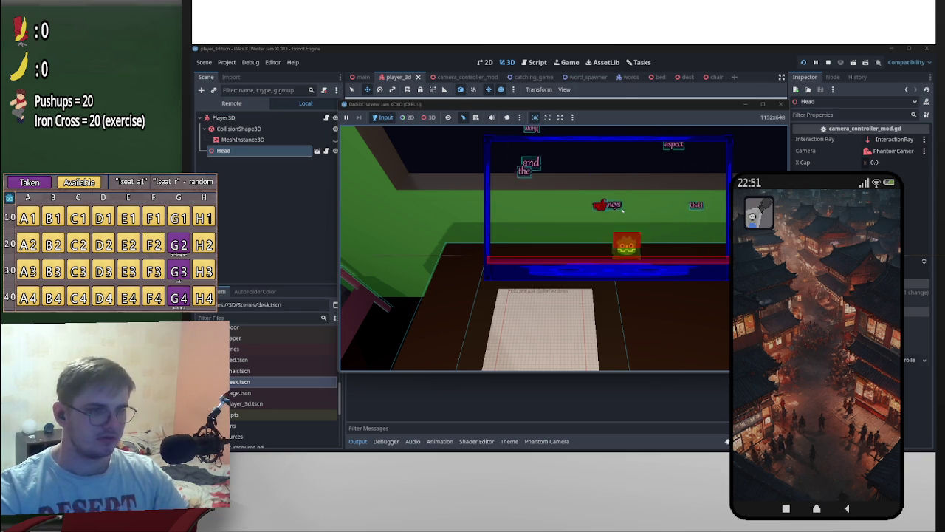
pyautogui.press('d')
pyautogui.press('a')
pyautogui.press('d')
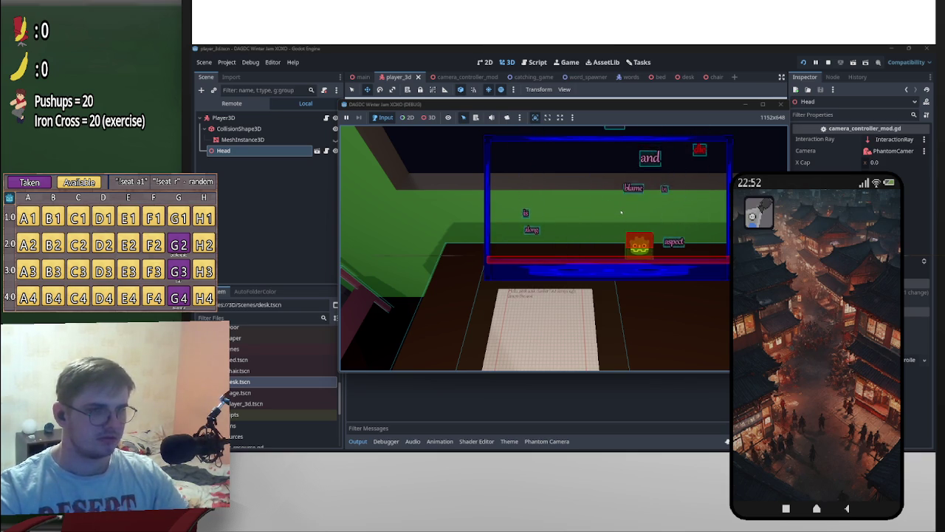
pyautogui.press('a')
pyautogui.press('d')
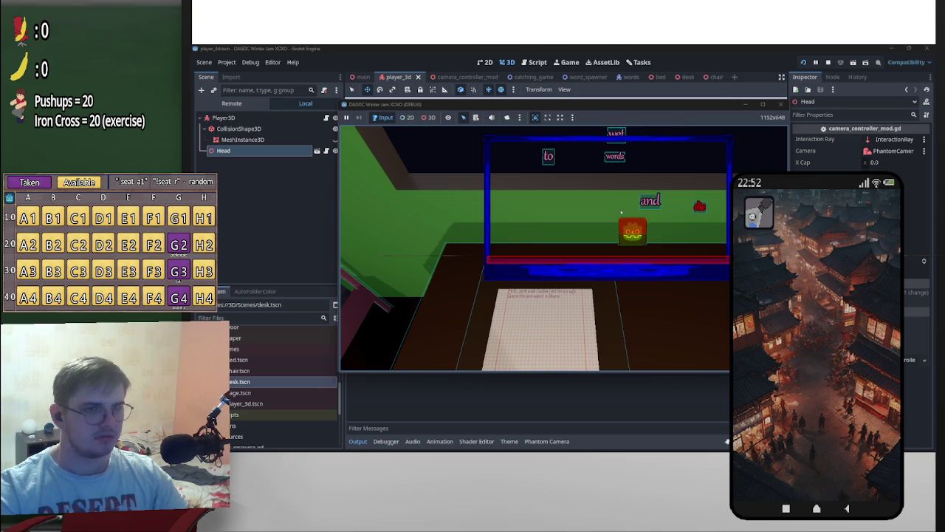
pyautogui.press('a')
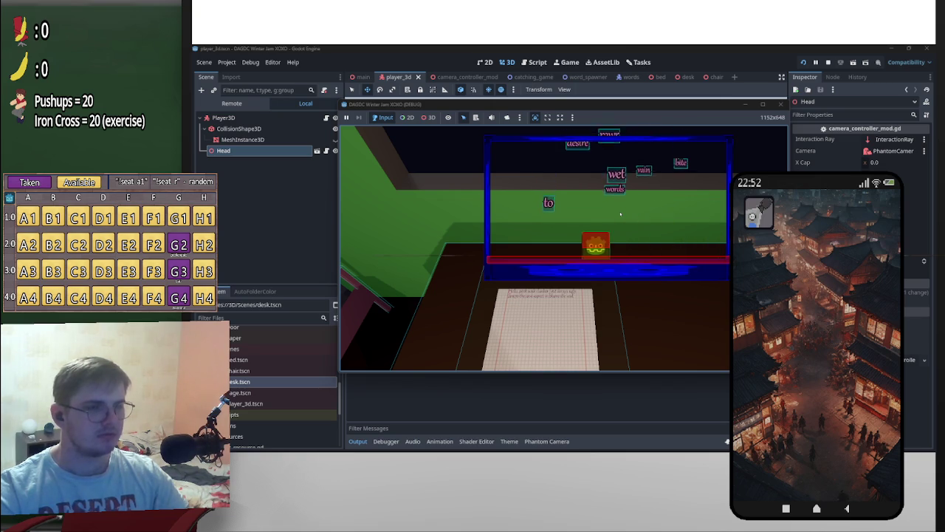
pyautogui.press('d')
pyautogui.press('a')
pyautogui.press('d')
pyautogui.press('d')
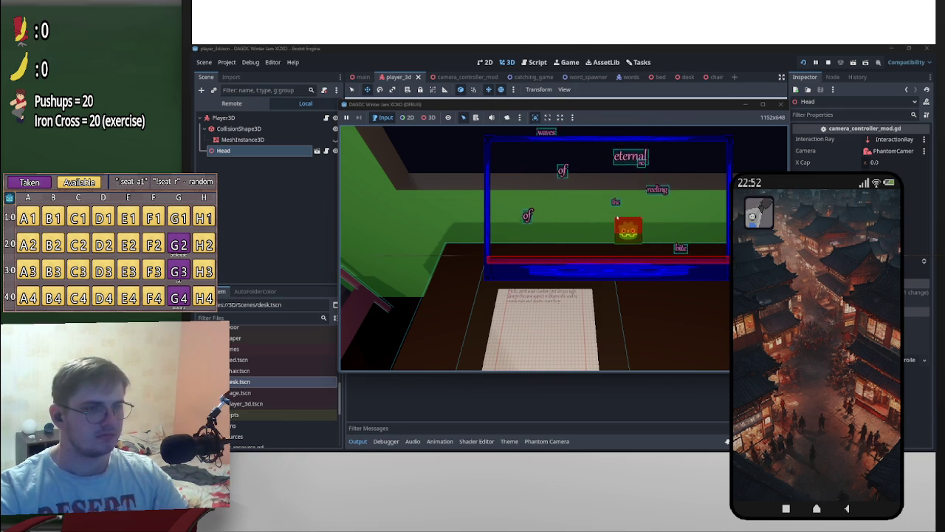
pyautogui.press('a')
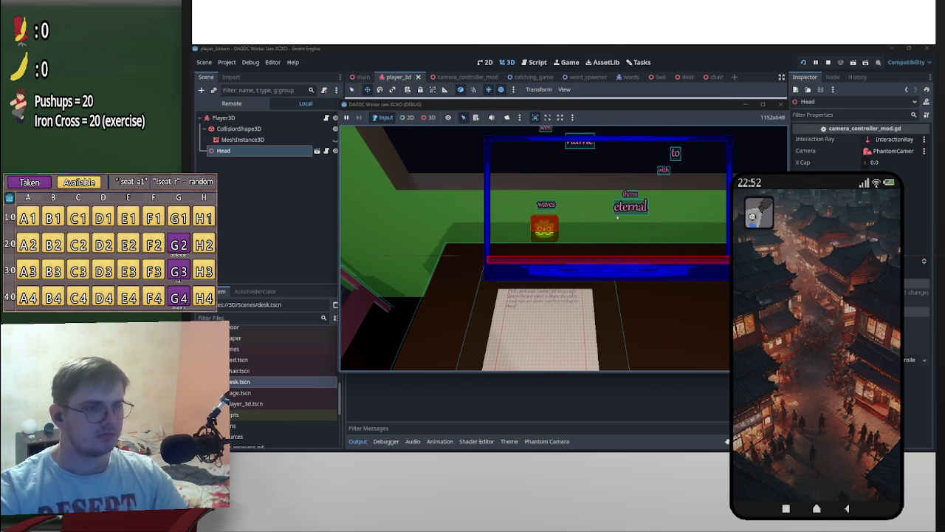
pyautogui.press('d')
pyautogui.press('a')
pyautogui.press('d')
pyautogui.press('a')
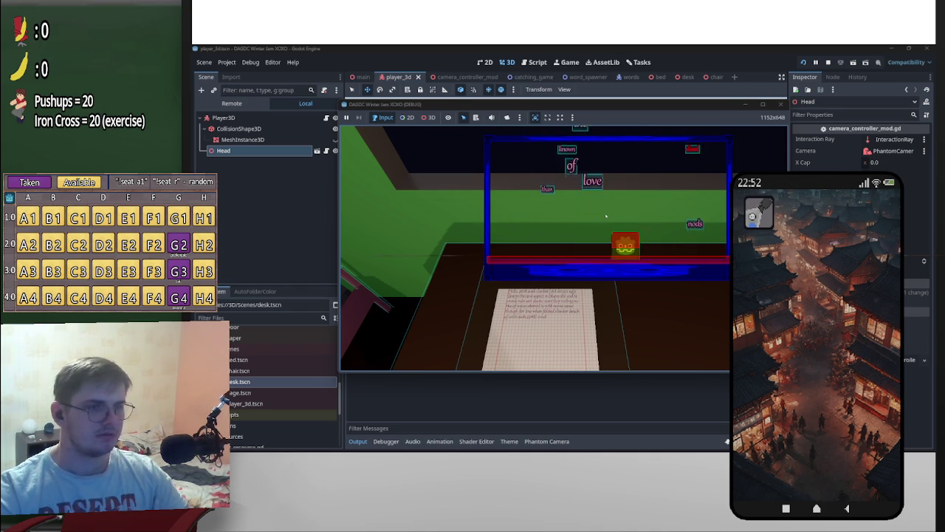
# Step: Keep steering to catch words like 'of' and 'and' until the round ends
pyautogui.press('a')
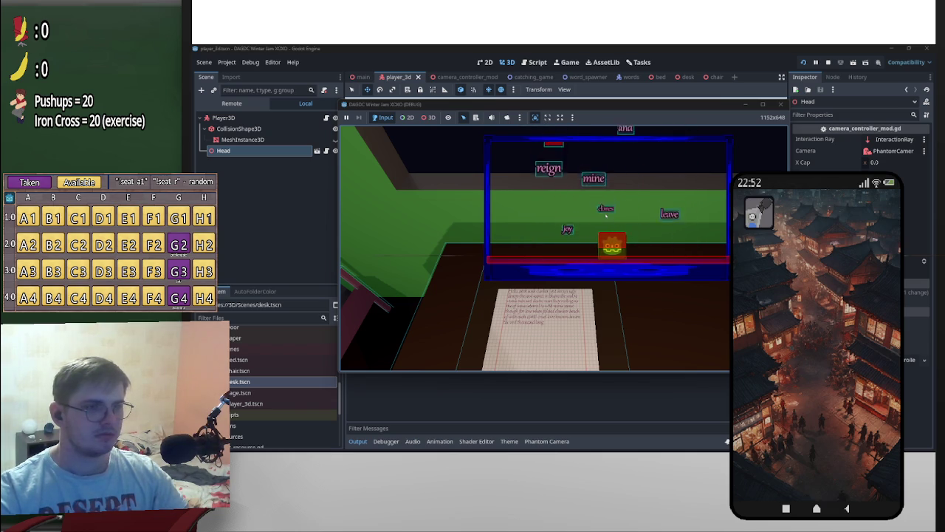
pyautogui.press('a')
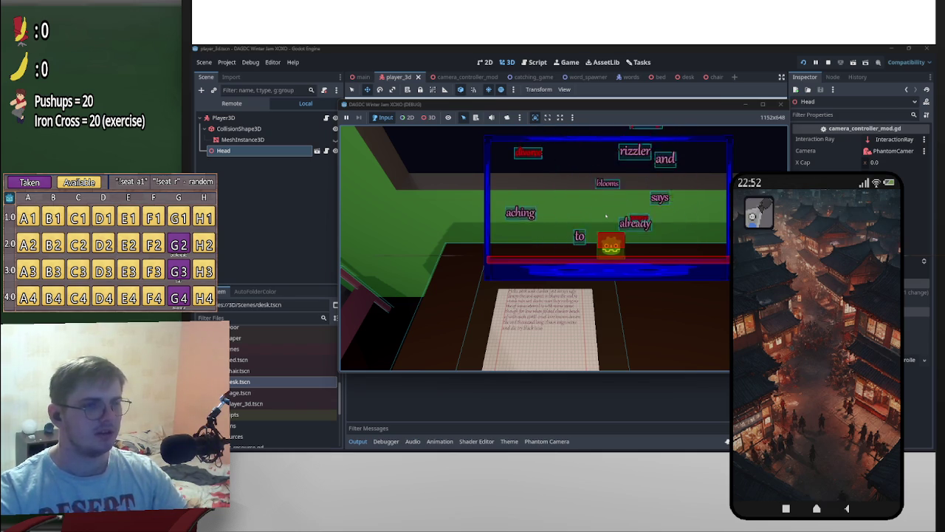
pyautogui.press('d')
pyautogui.press('d')
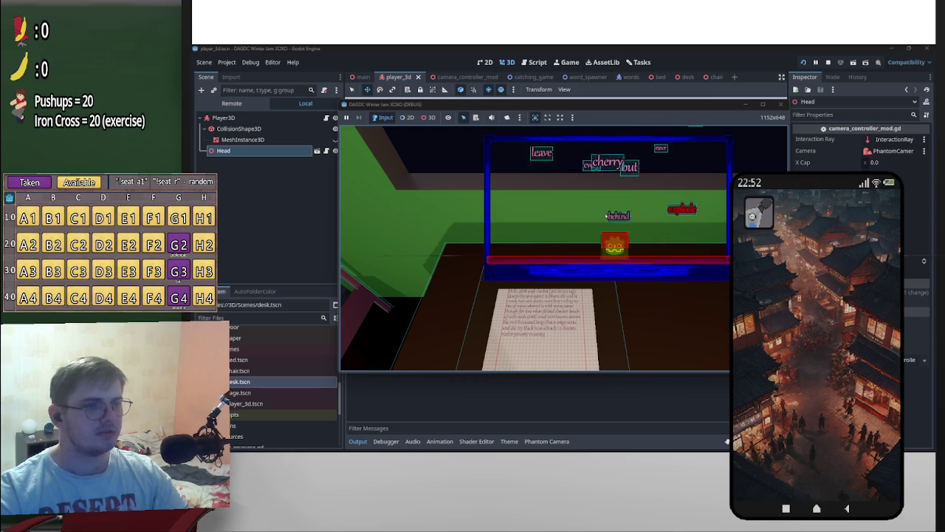
pyautogui.press('a')
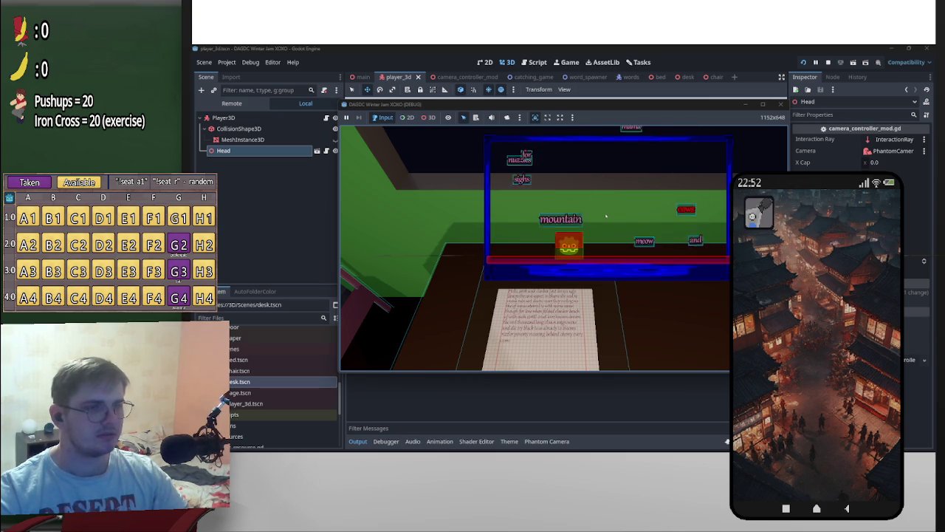
pyautogui.press('d')
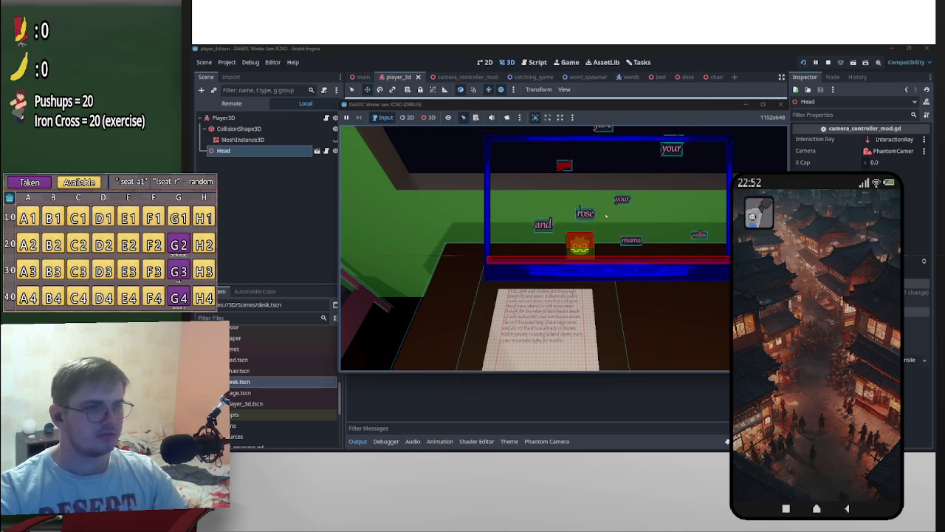
pyautogui.press('d')
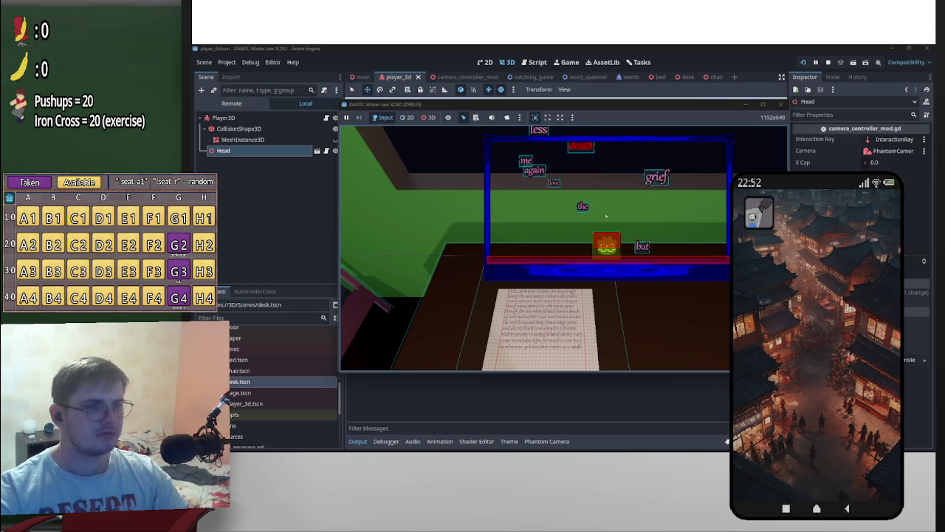
pyautogui.press('d')
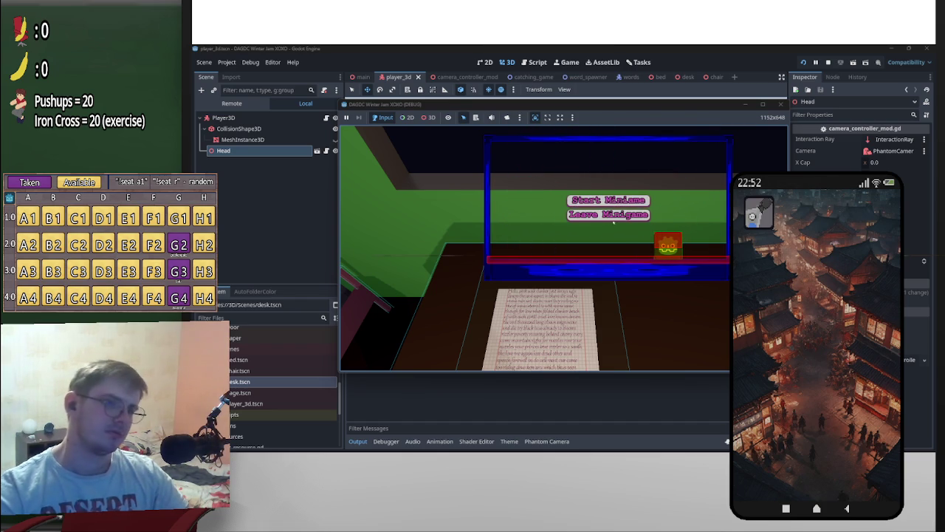
# Step: Exit the minigame, stand up from the chair, pause, and move the game window aside to read the 409 score
pyautogui.press('Escape')
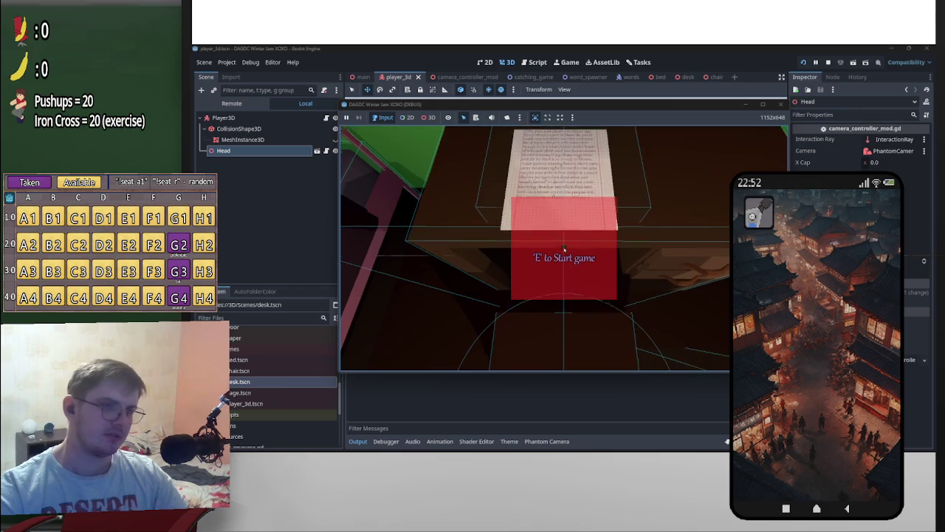
pyautogui.press('e')
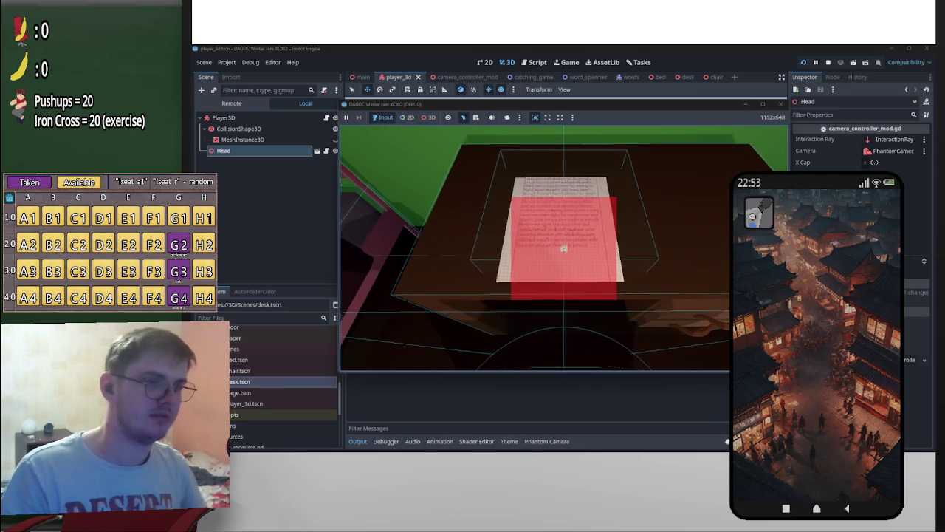
pyautogui.press('p')
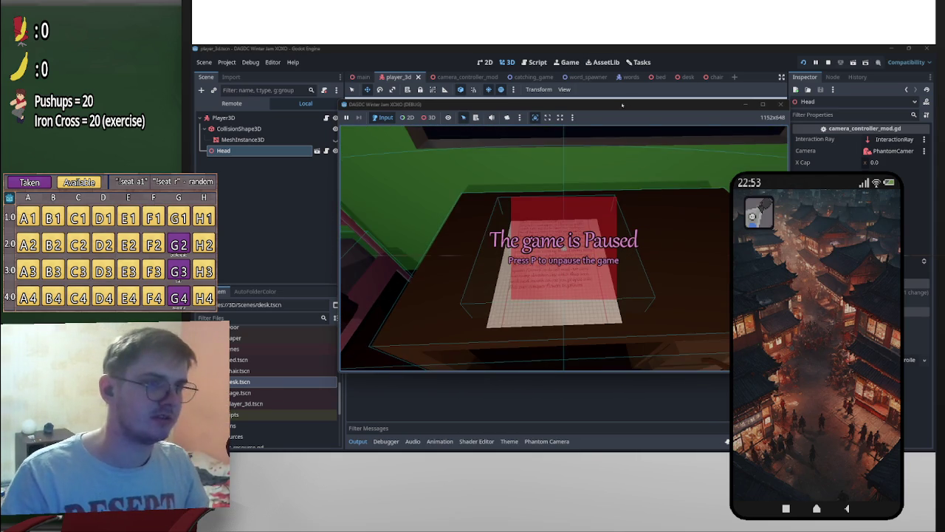
pyautogui.moveTo(687, 105); pyautogui.dragTo(797, 91)
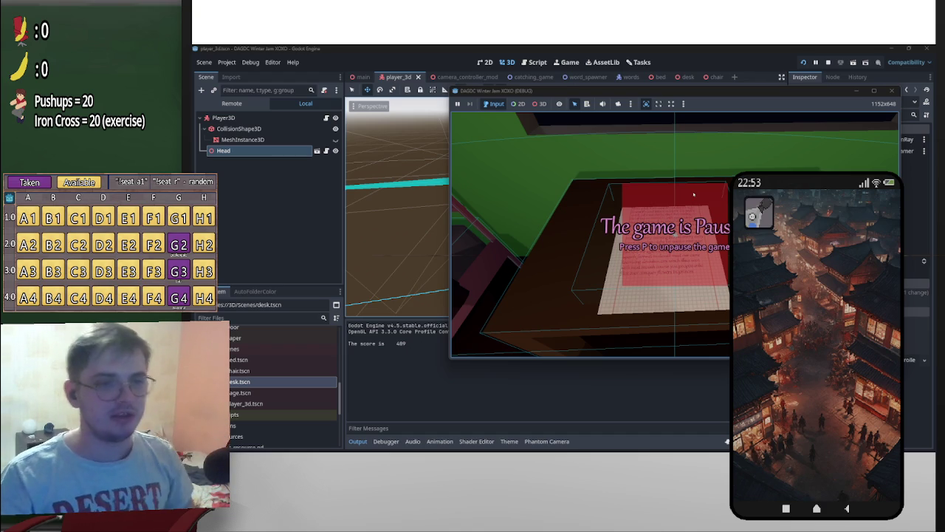
# Step: Unpause, view the desk and chair from a low close-up, then pause the game again
pyautogui.press('p')
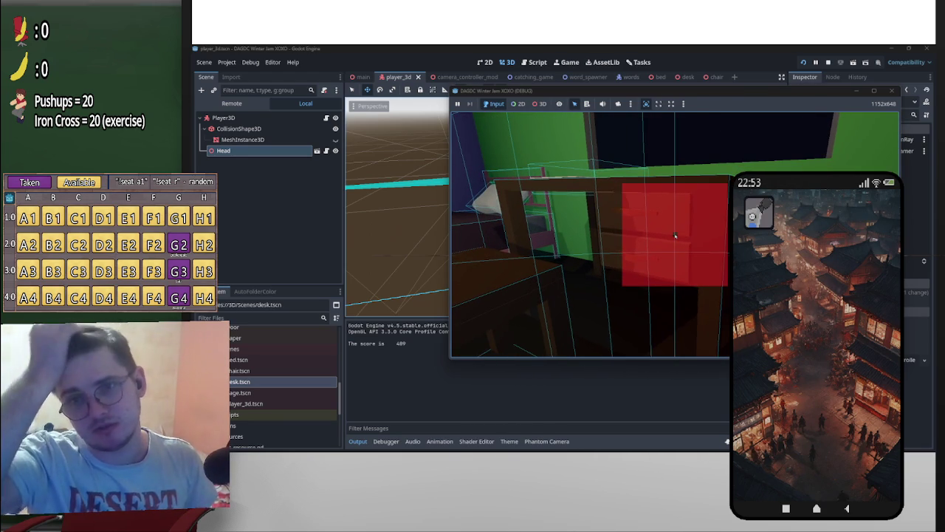
pyautogui.press('e')
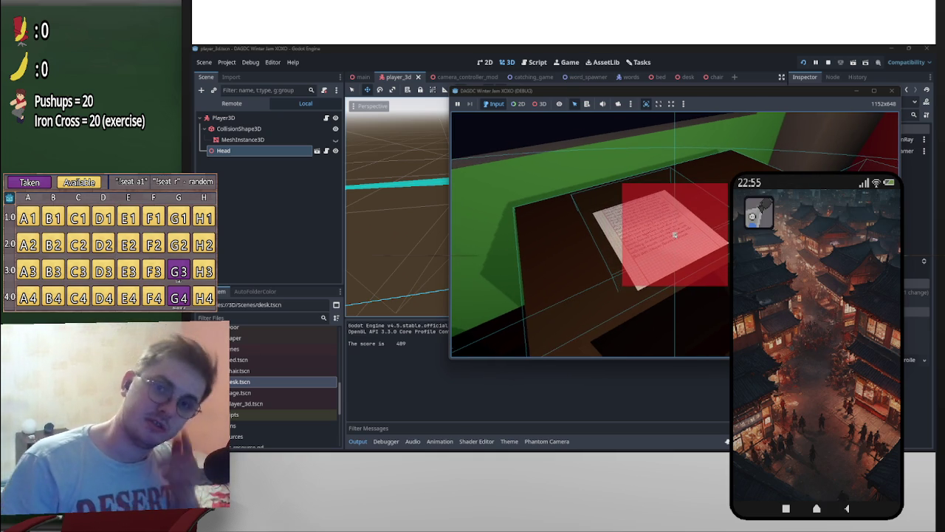
pyautogui.press('Escape')
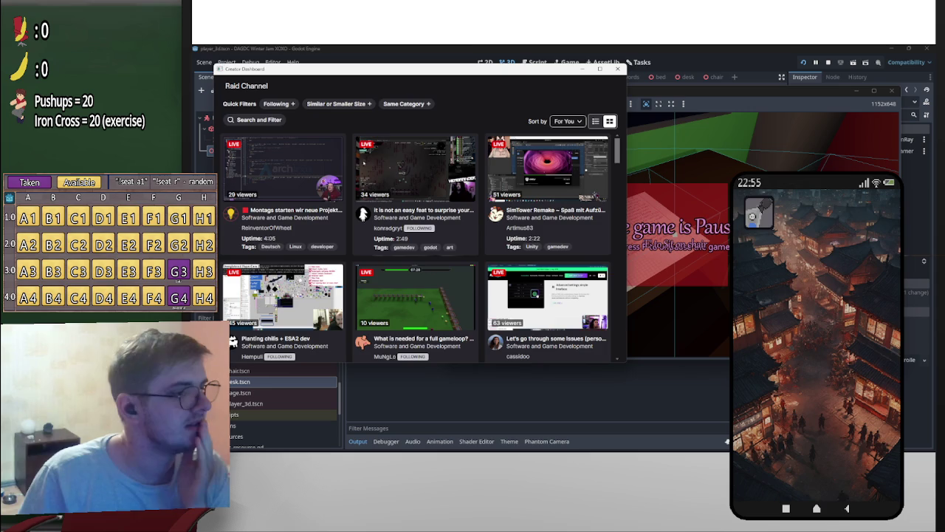
# Step: Filter the Raid Channel list to Following and scroll through the followed live streams
pyautogui.click(278, 104)
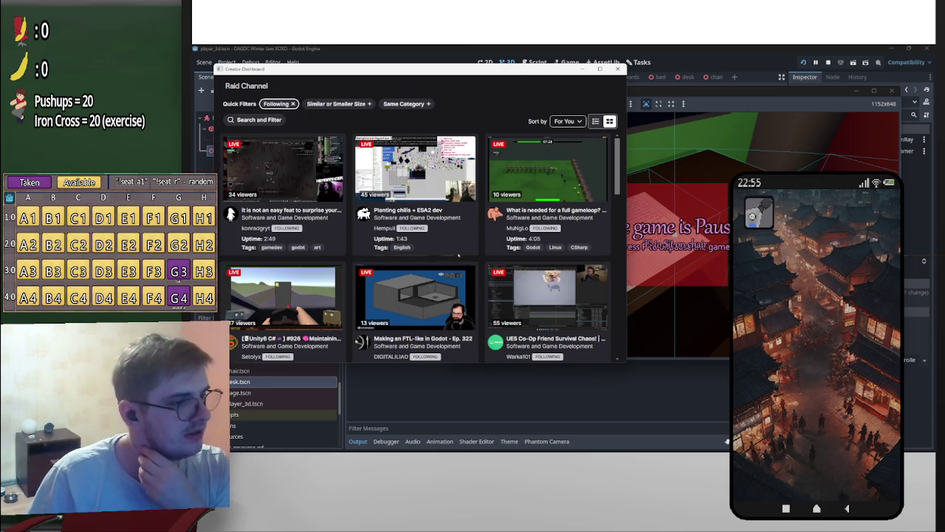
pyautogui.scroll(-1, 458, 255)
pyautogui.scroll(-1, 480, 253)
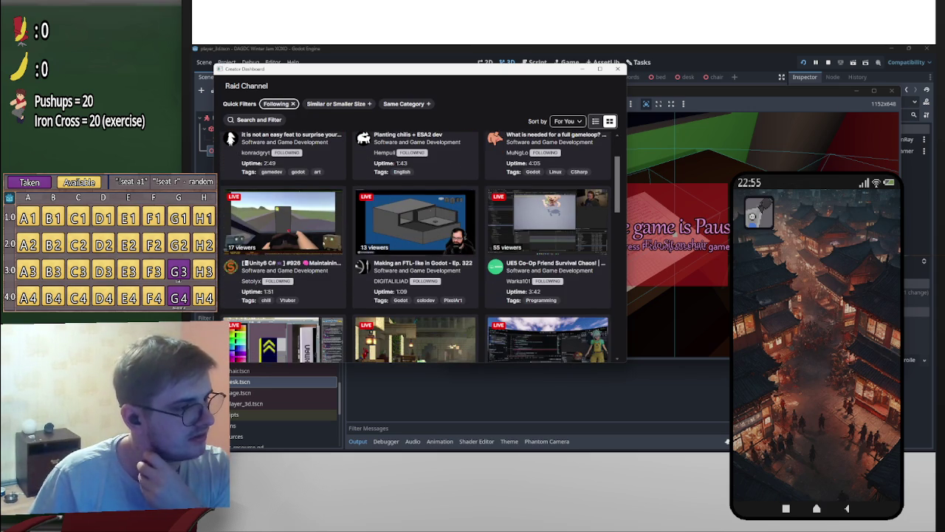